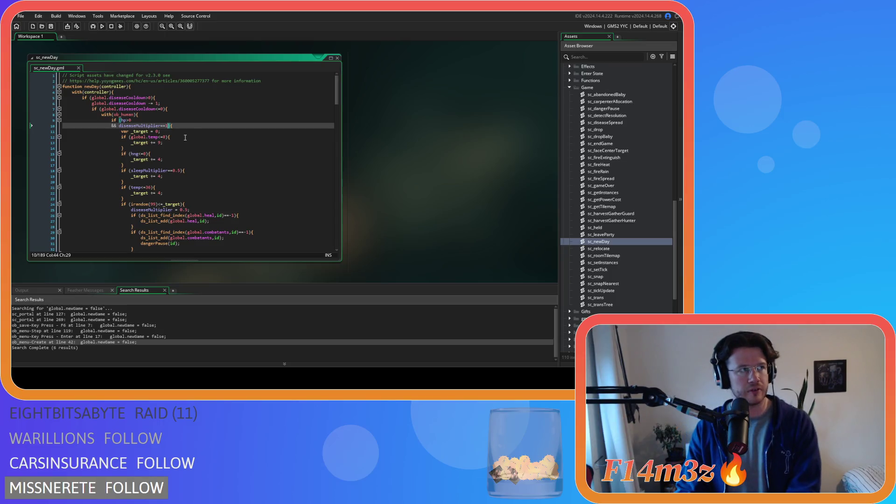
Step: Add '&& state!=state_stasis' on a new line before the hp>0 condition's closing '){'
key("Up")
key("Return")
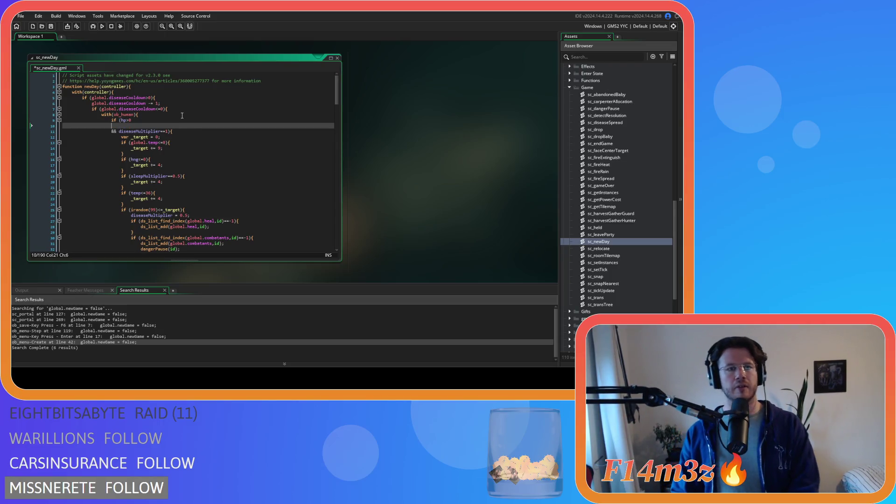
key("BackSpace")
key("BackSpace")
key("BackSpace")
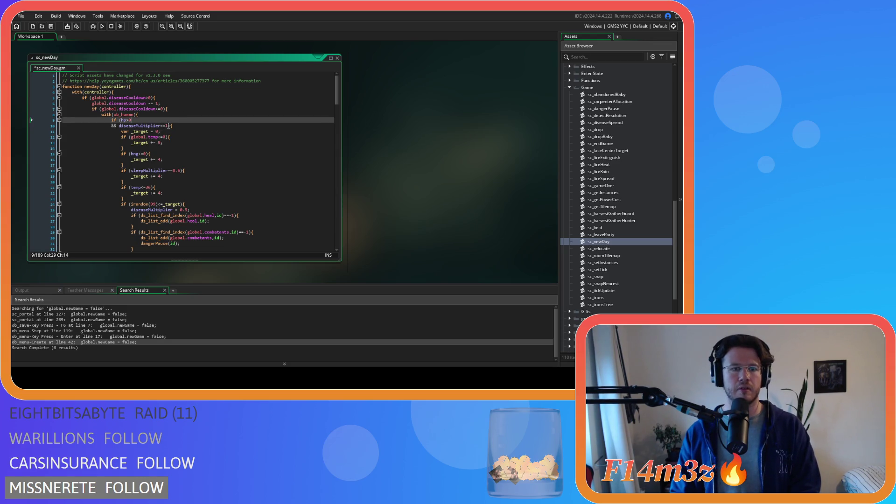
left_click(167, 126)
key("Return")
type("&& state")
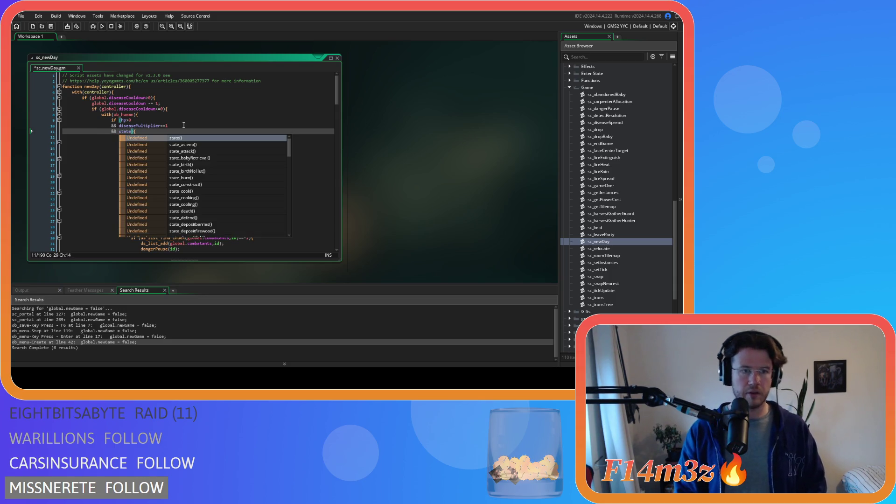
type("!=state_")
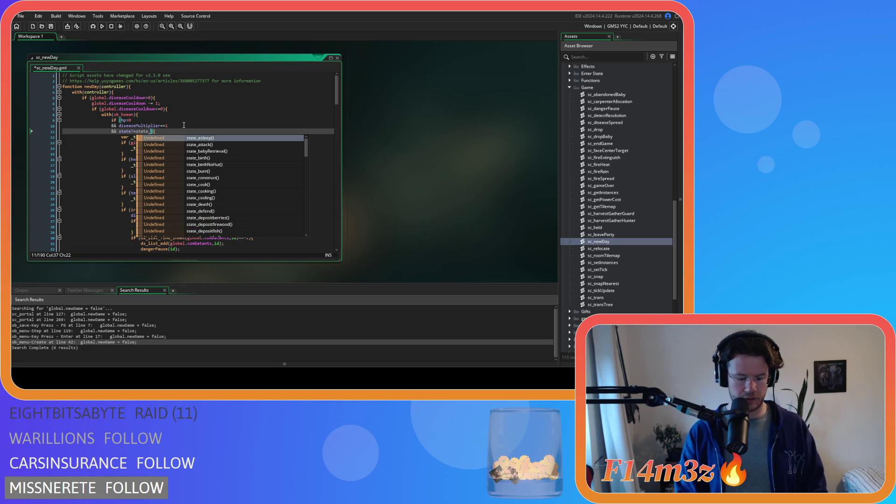
type("stat")
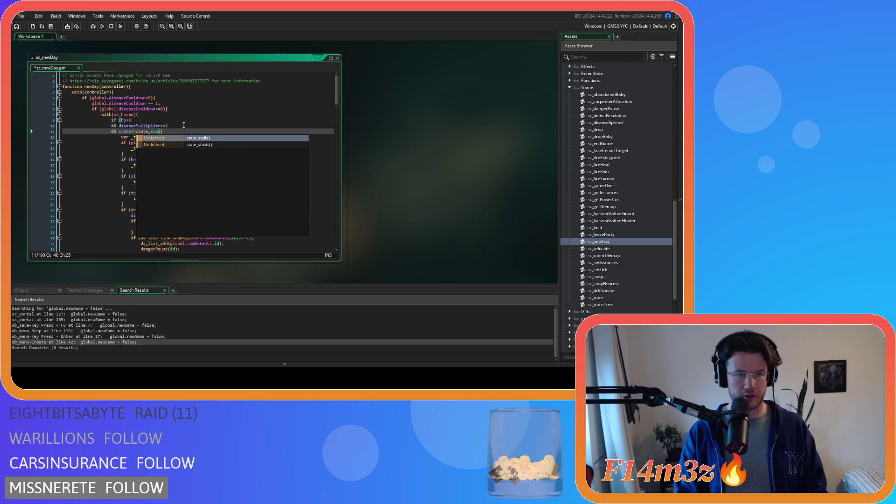
type("sis")
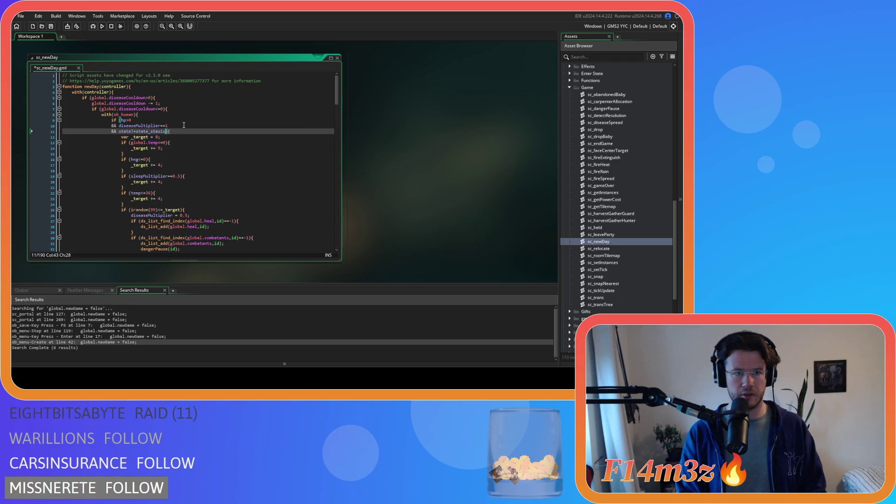
Step: Add '&& state!=state_exitPortal' as another condition line, picking state_exitPortal from autocomplete
key("Return")
type("&& state){")
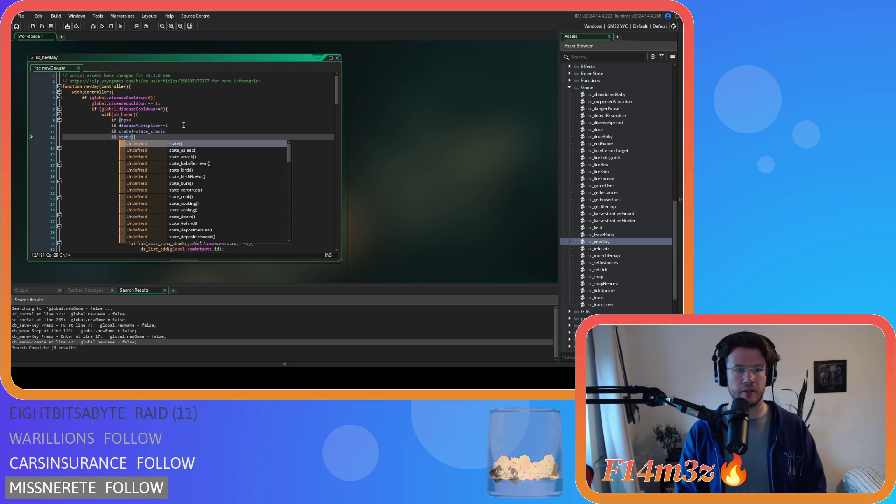
type("!=")
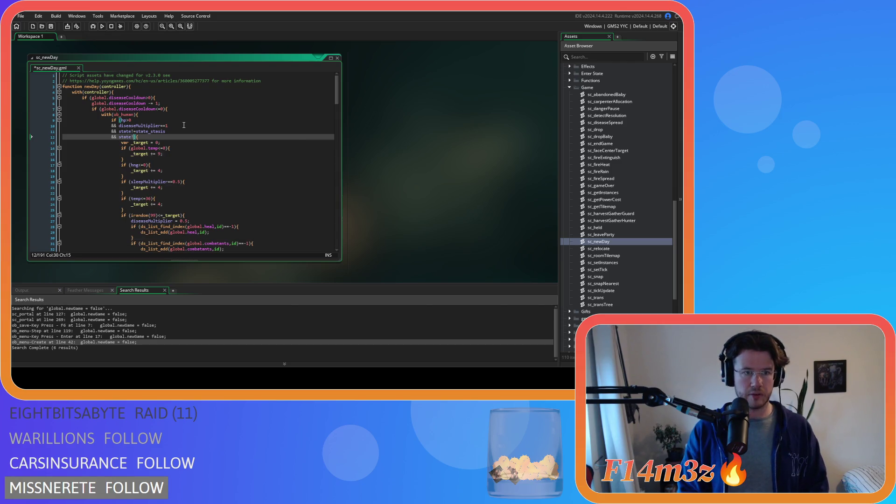
type("state_e")
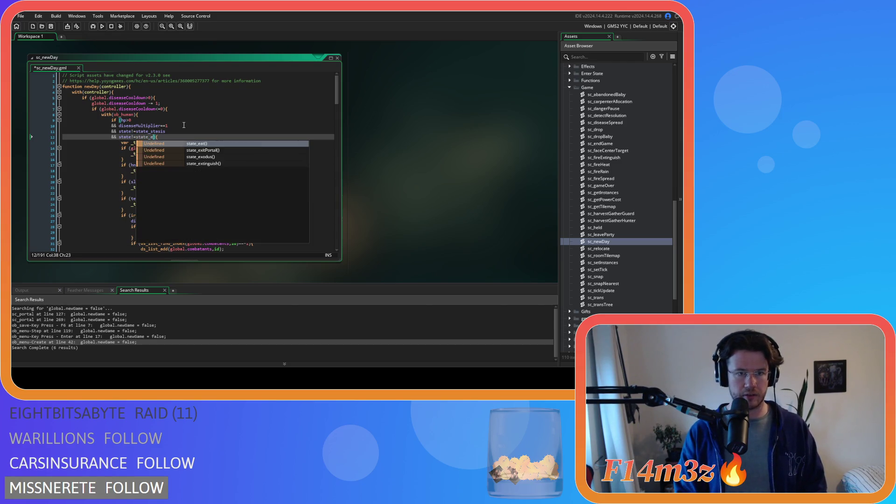
key("Down")
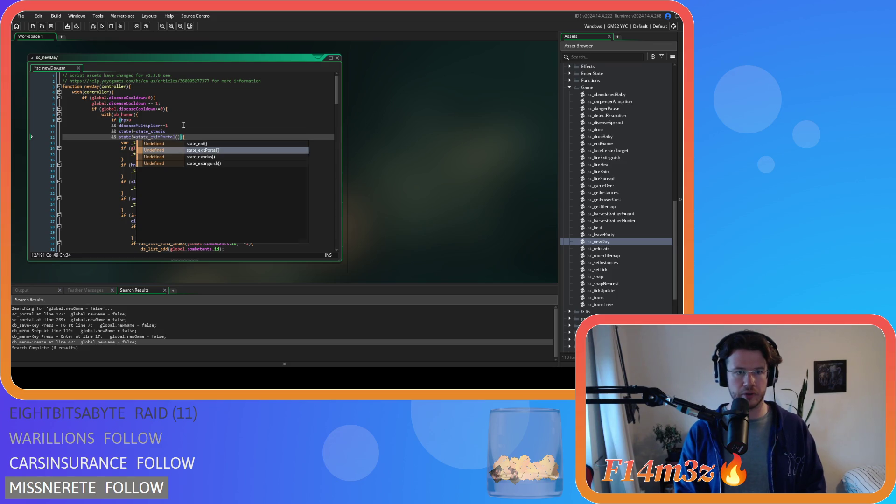
key("Return")
left_click(189, 138)
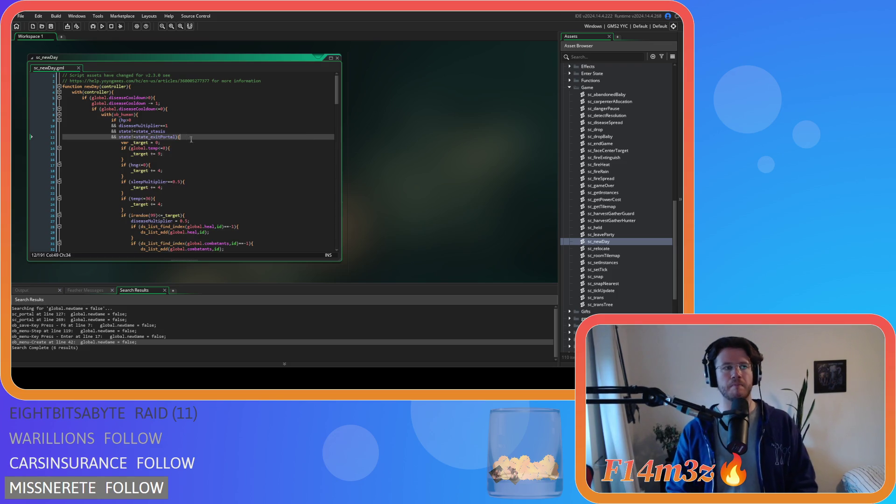
scroll(612, 91, "up", 10)
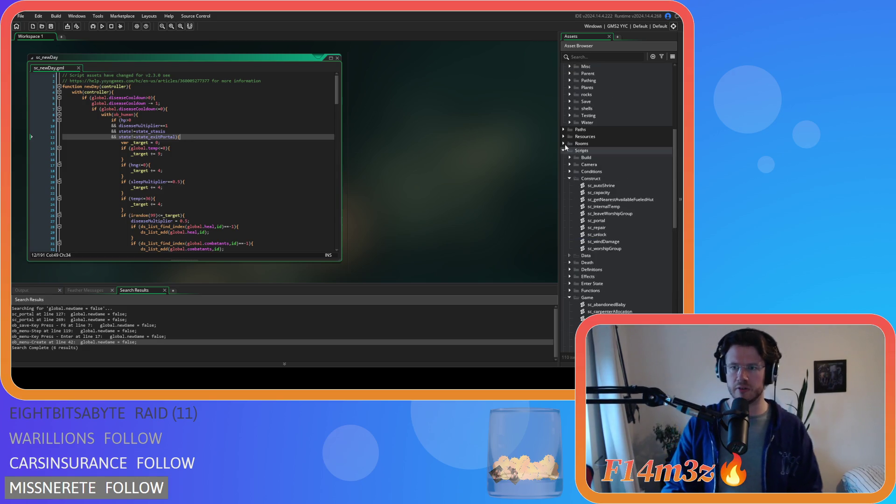
Step: Expand Objects > Animal in the Asset Browser and open the ob_human object editor
left_click(565, 150)
left_click(570, 158)
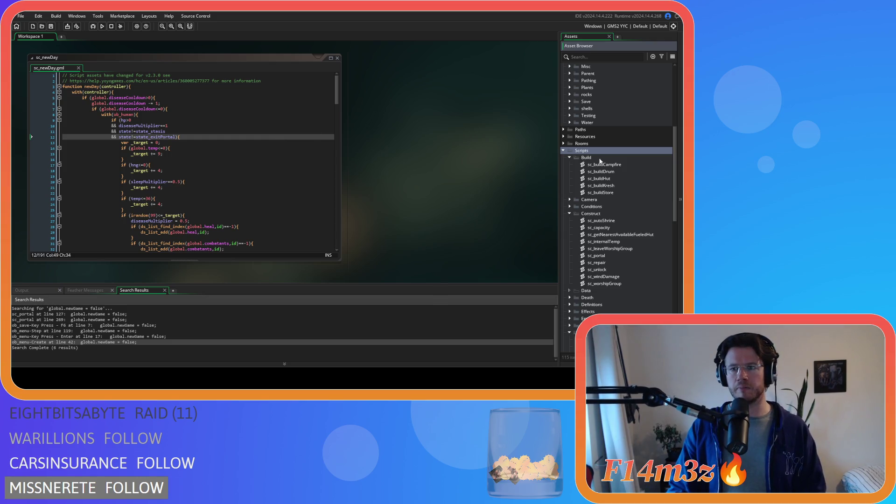
scroll(569, 163, "up", 8)
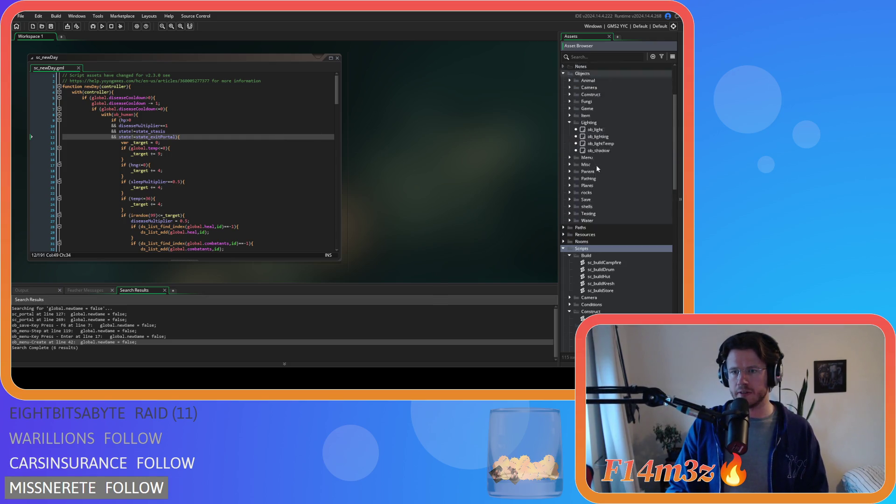
left_click(214, 136)
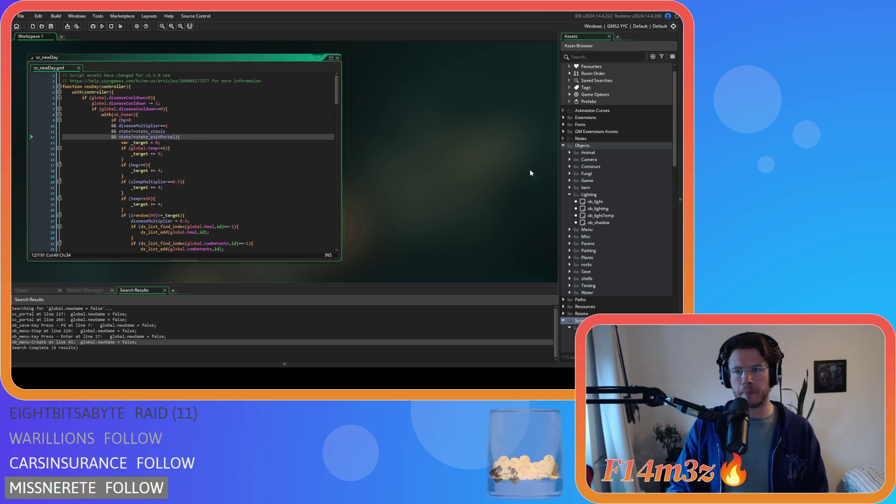
left_click(569, 153)
left_click(604, 167)
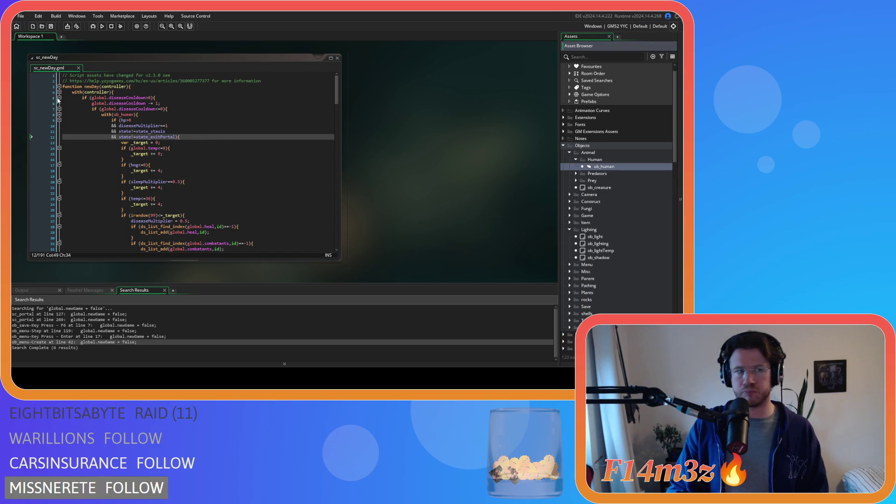
double_click(604, 167)
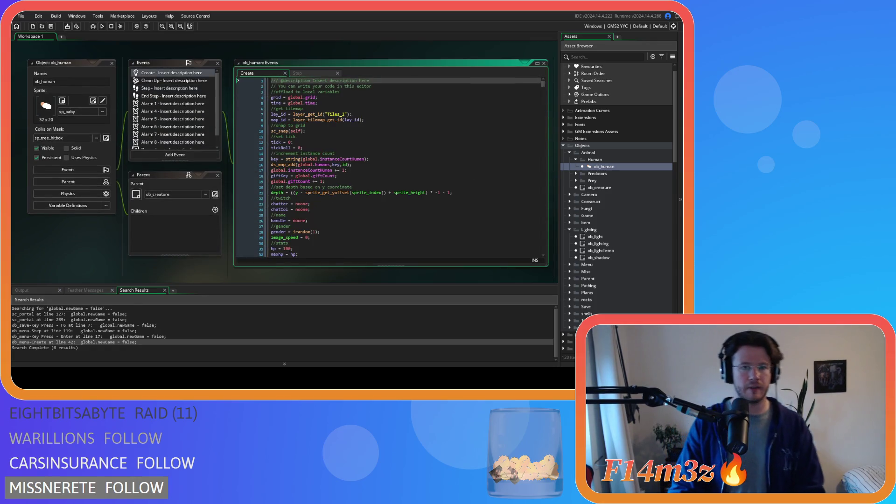
Step: Search ob_human's Create code for state_stasis and step through its matches
left_click(338, 120)
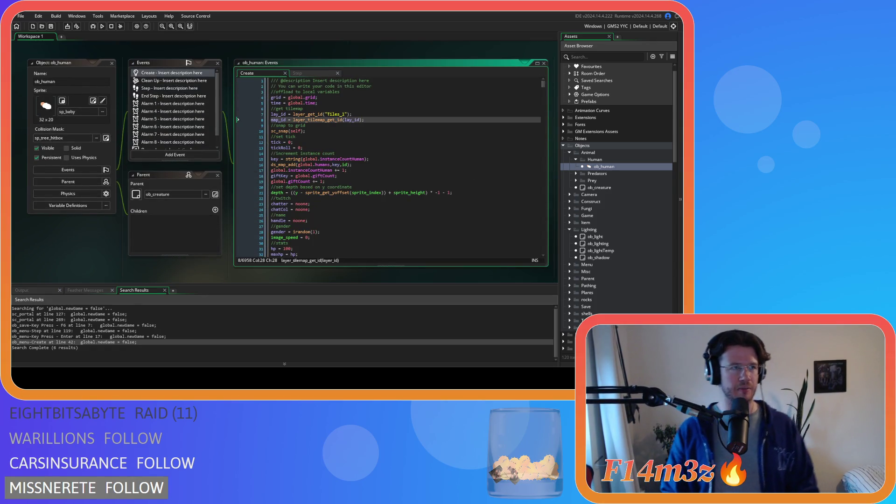
left_click(303, 142)
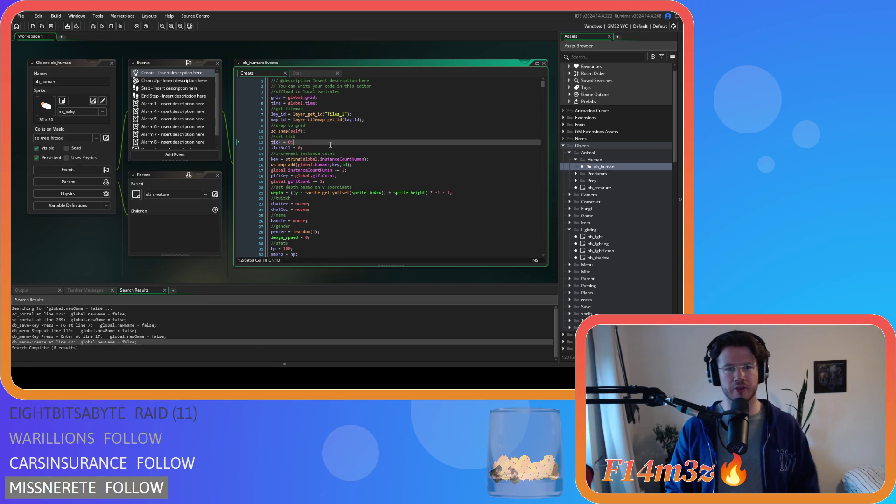
left_click(377, 146)
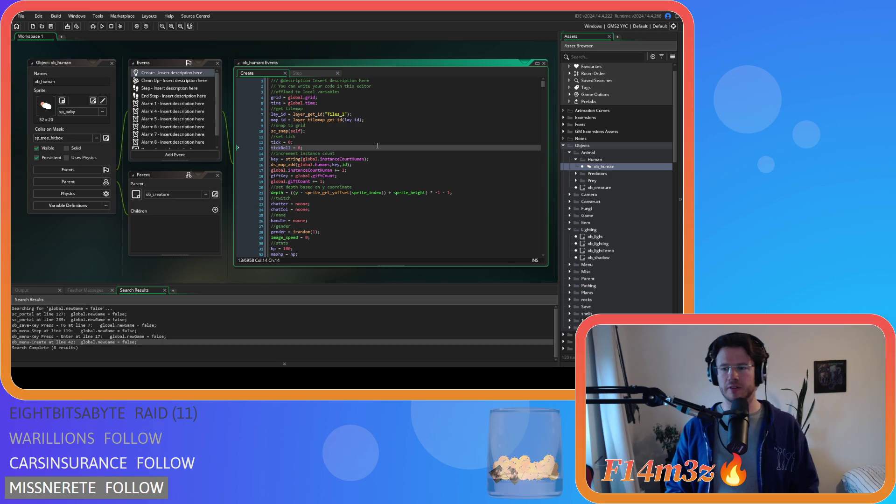
key("ctrl+f")
type("state_stas")
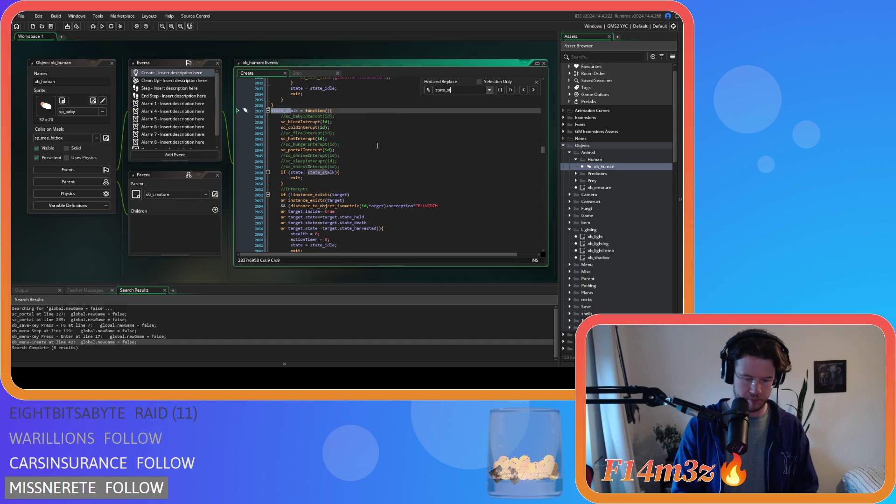
type("is")
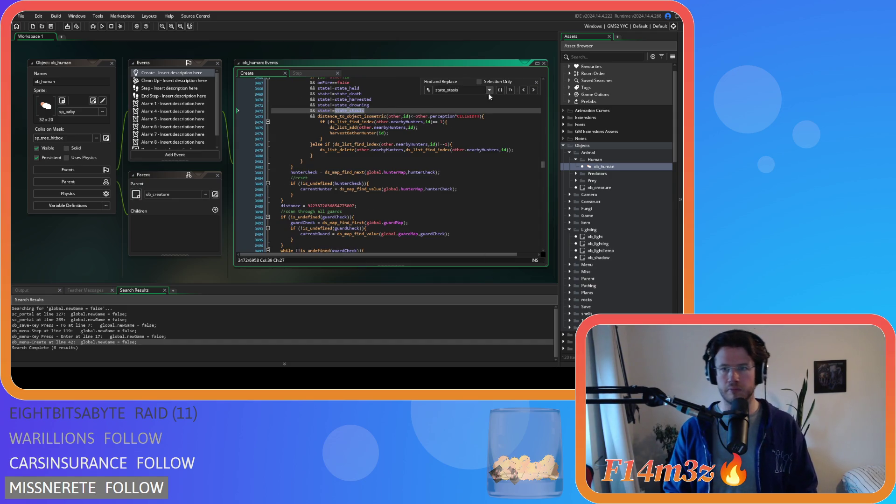
left_click(534, 89)
left_click(534, 90)
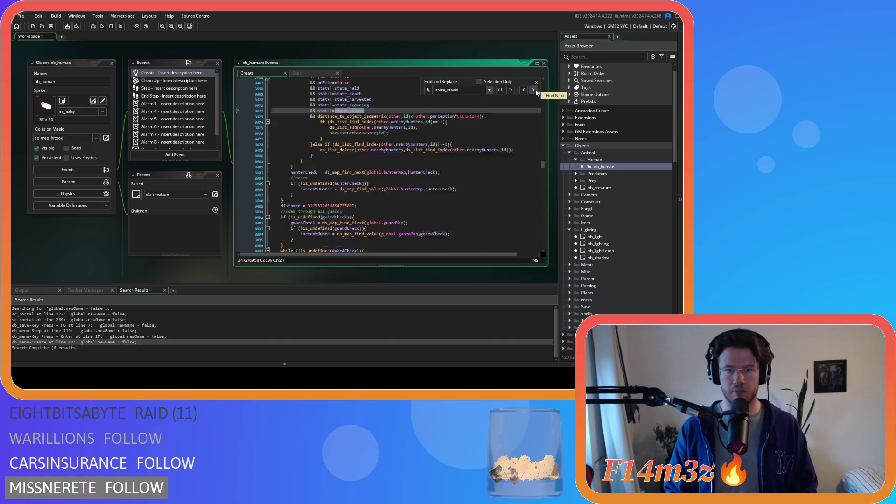
left_click(534, 89)
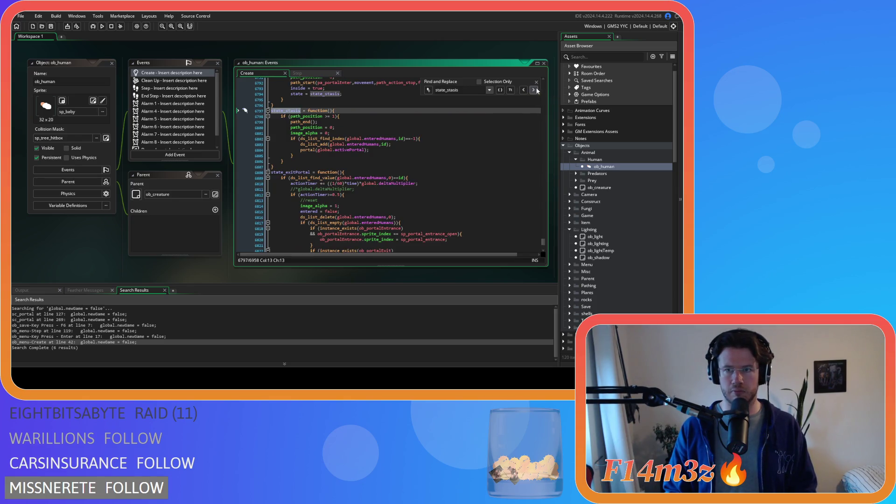
left_click(536, 82)
Step: Close all open editor windows with Ctrl+Shift+W, returning to sc_newDay
scroll(341, 187, "up", 10)
scroll(341, 187, "down", 20)
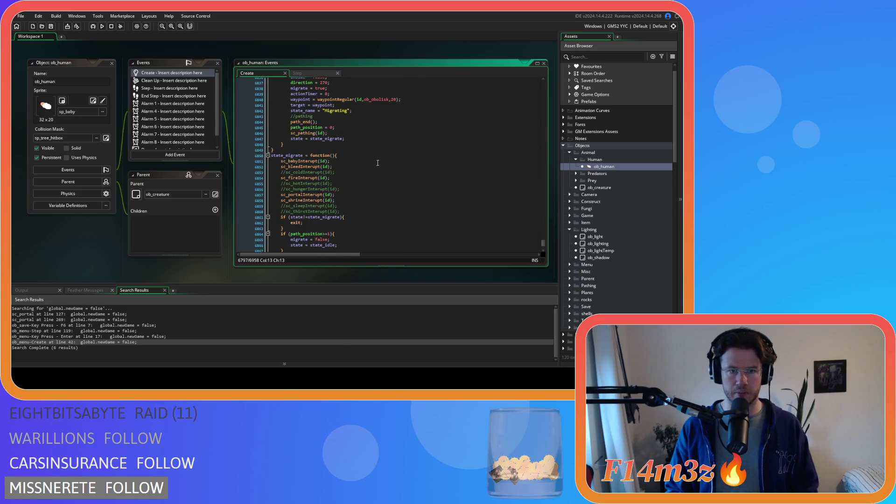
scroll(377, 162, "up", 12)
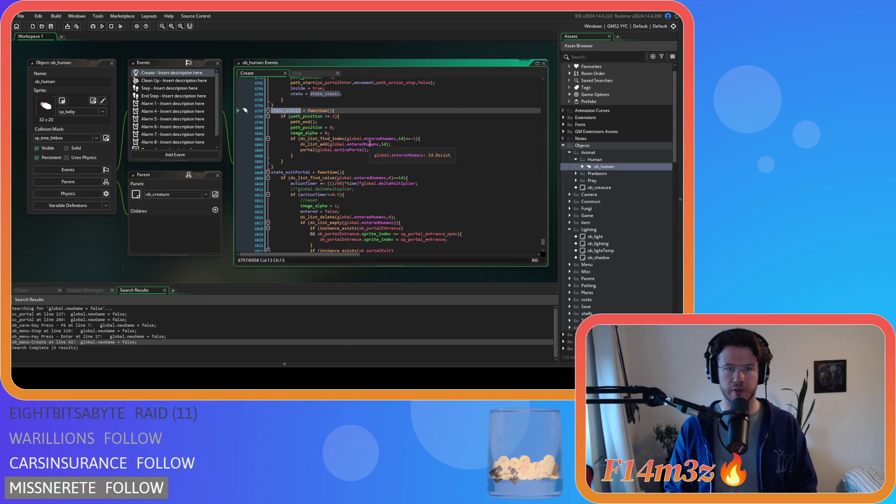
left_click(370, 133)
key("ctrl+shift+w")
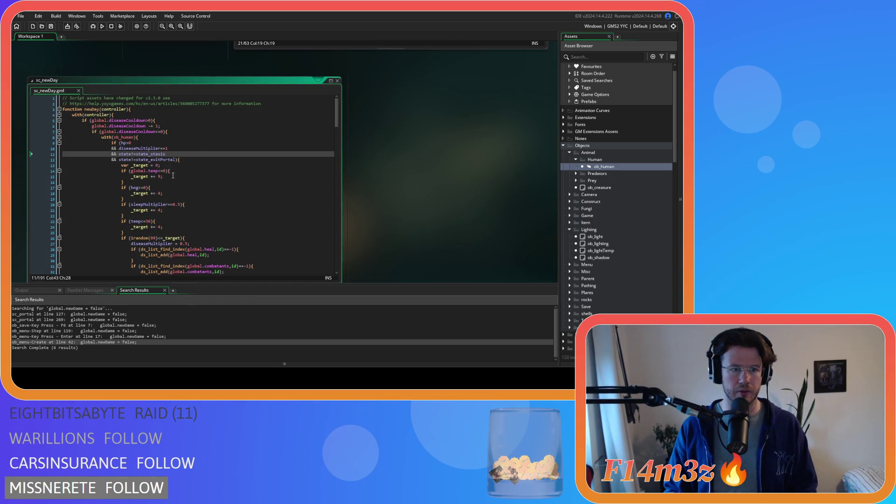
Step: Select the '&& state!=state_stasis' condition line in sc_newDay to copy it
left_click_drag(177, 160, 111, 154)
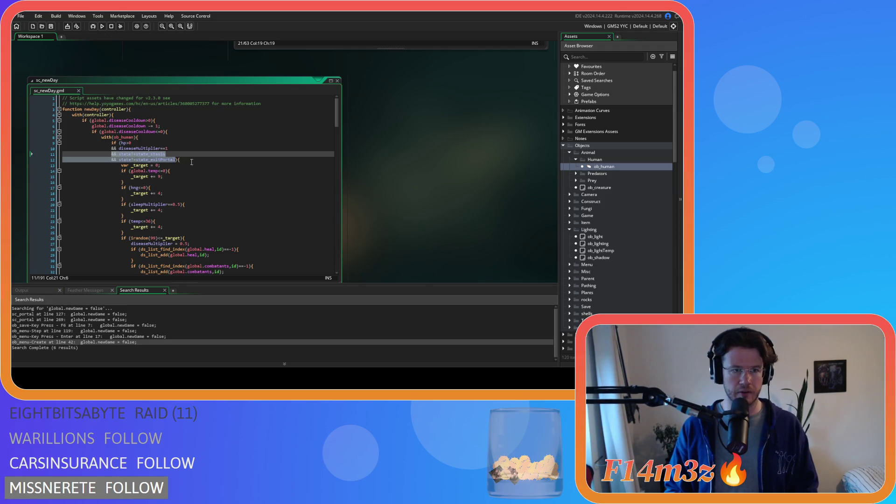
left_click(208, 160)
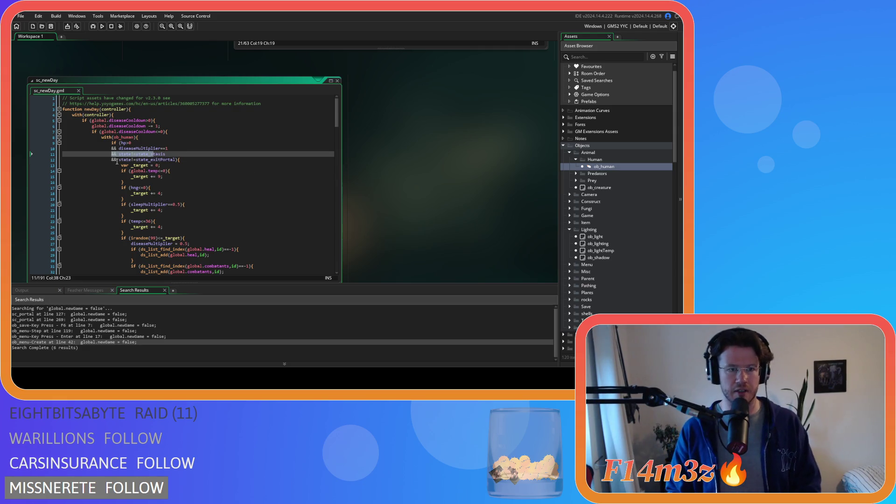
left_click_drag(118, 160, 175, 160)
left_click(209, 147)
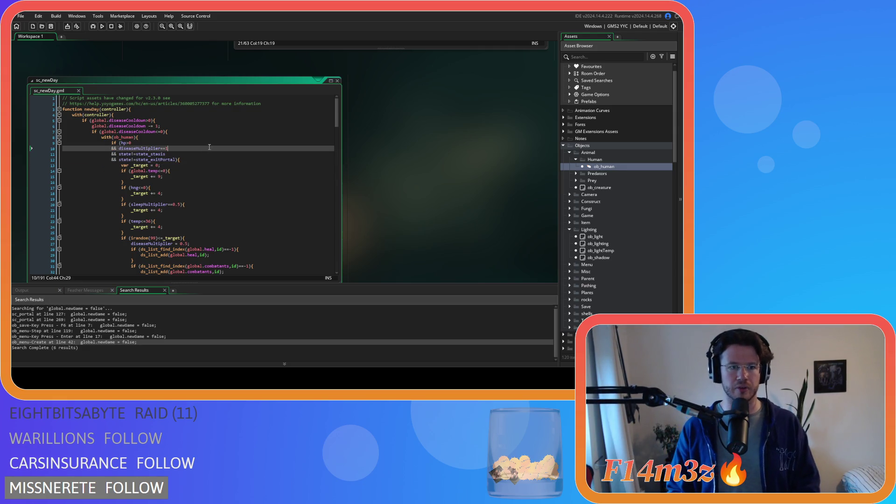
left_click(120, 138)
left_click(122, 143)
left_click(196, 154)
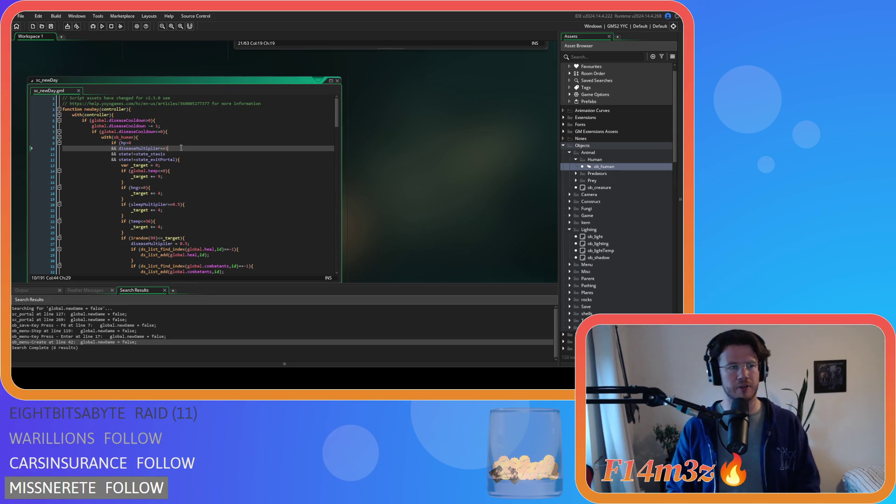
left_click_drag(187, 154, 110, 155)
Step: Paste it as a new line 11, change stasis to held, and save
left_click(185, 149)
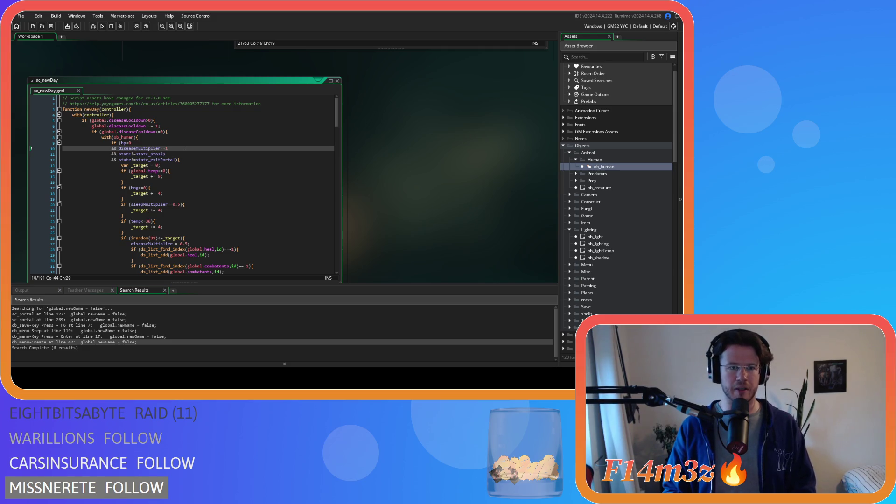
key("Return")
type("&& state!=state_stasis")
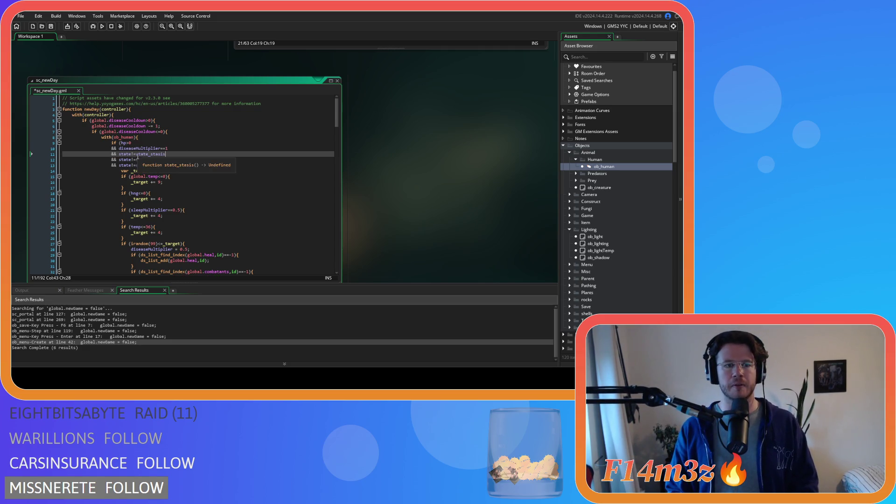
left_click_drag(151, 154, 164, 155)
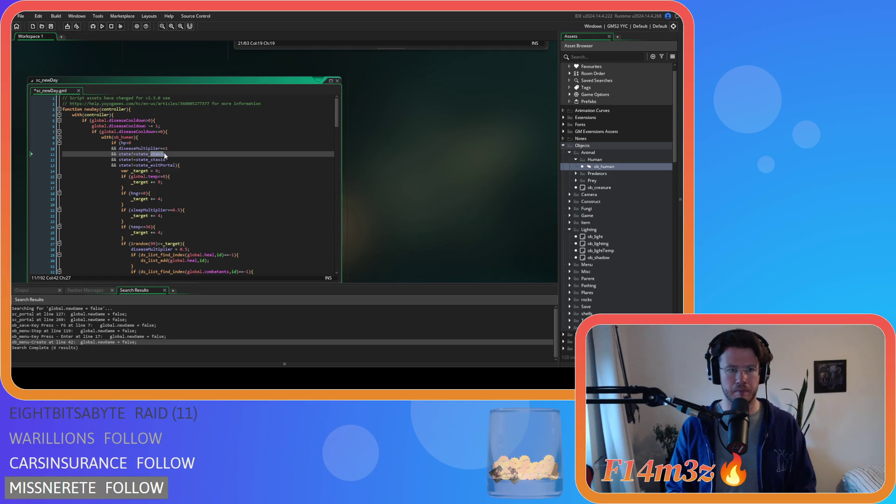
type("held")
key("ctrl+s")
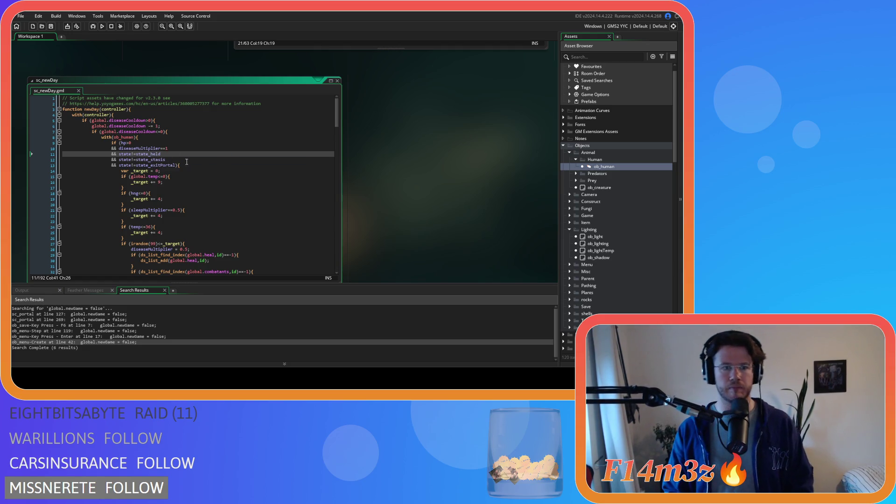
left_click_drag(177, 166, 110, 154)
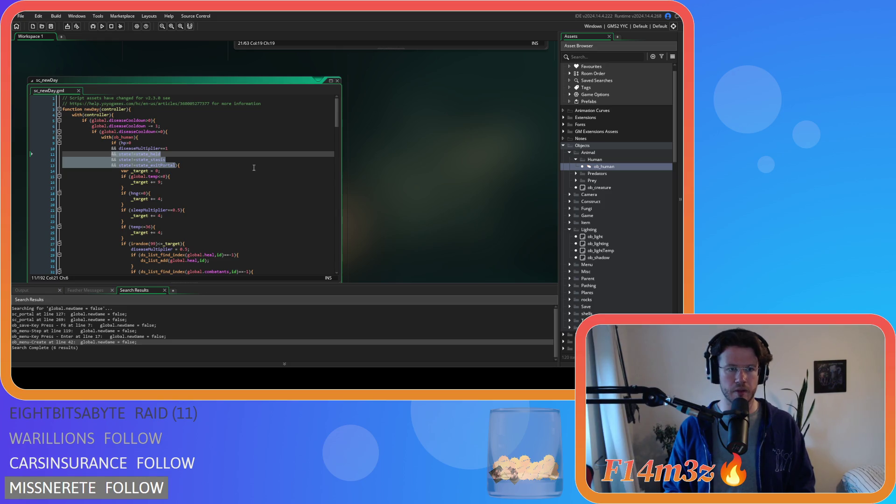
scroll(374, 198, "up", 5)
Step: Locate the state_stasis condition line in sc_diseaseSpread's ob_human check
scroll(204, 188, "up", 3)
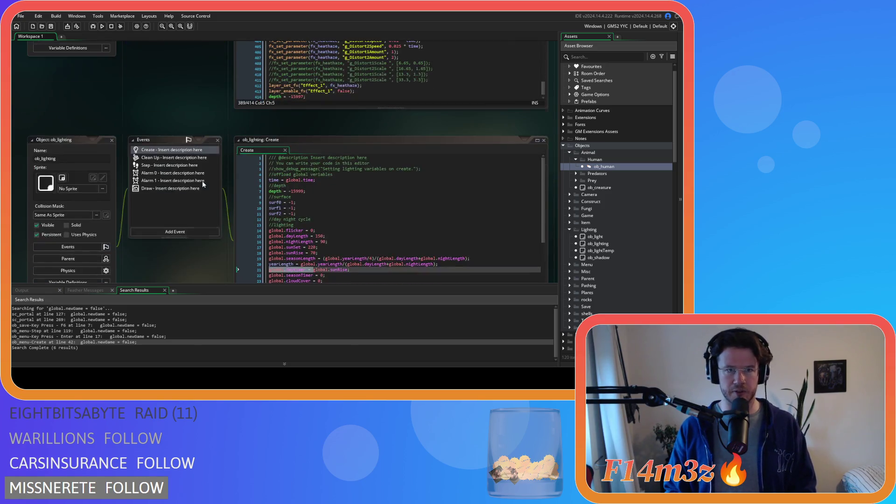
scroll(198, 176, "down", 8)
scroll(198, 176, "up", 5)
scroll(187, 168, "up", 8)
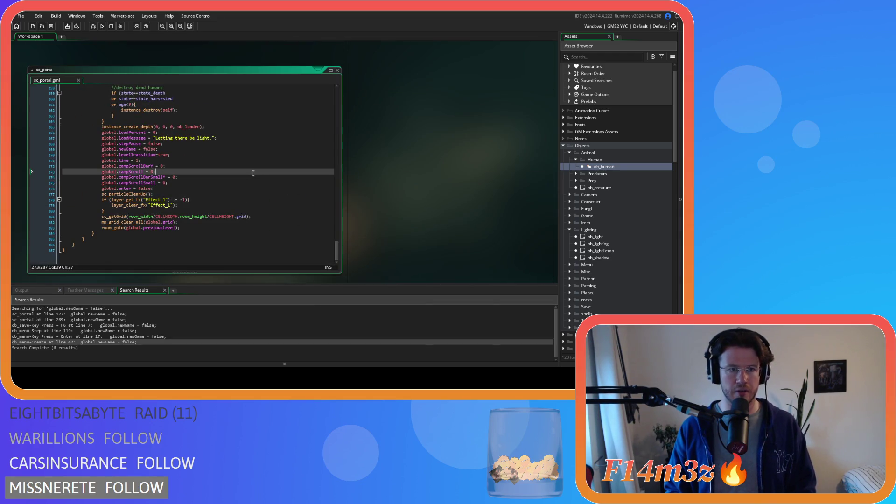
scroll(397, 202, "up", 5)
left_click(299, 147)
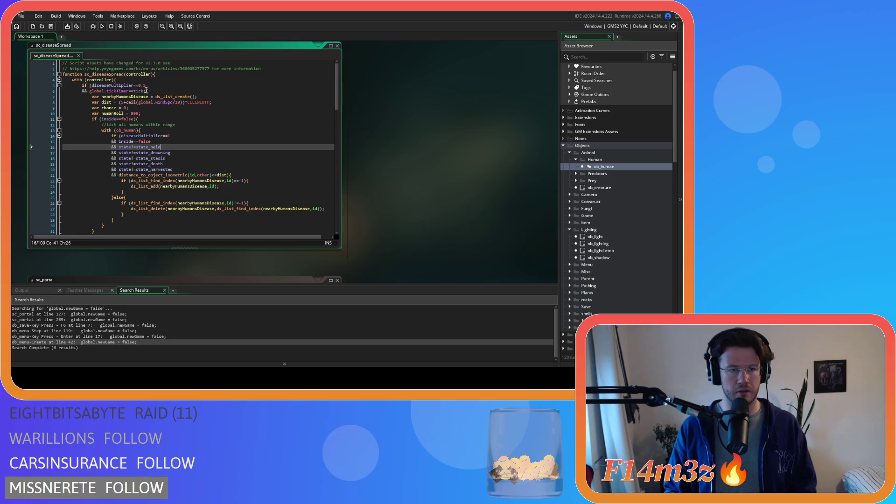
scroll(228, 107, "down", 1)
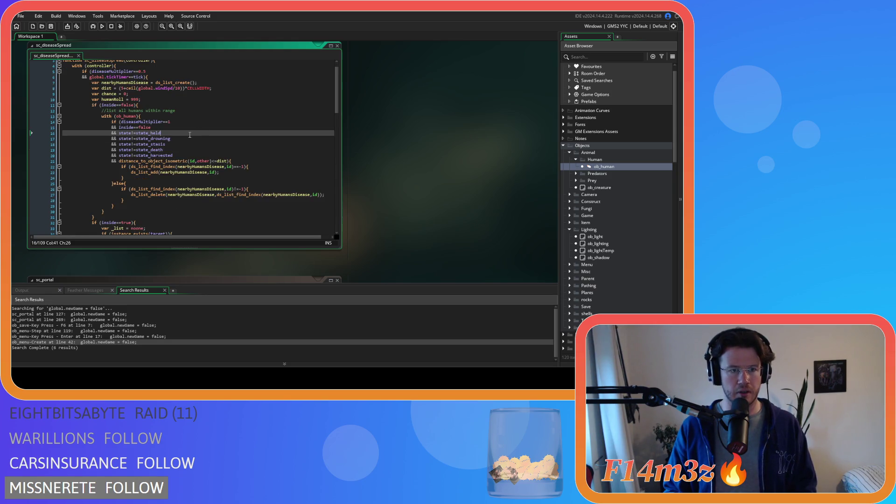
left_click(170, 144)
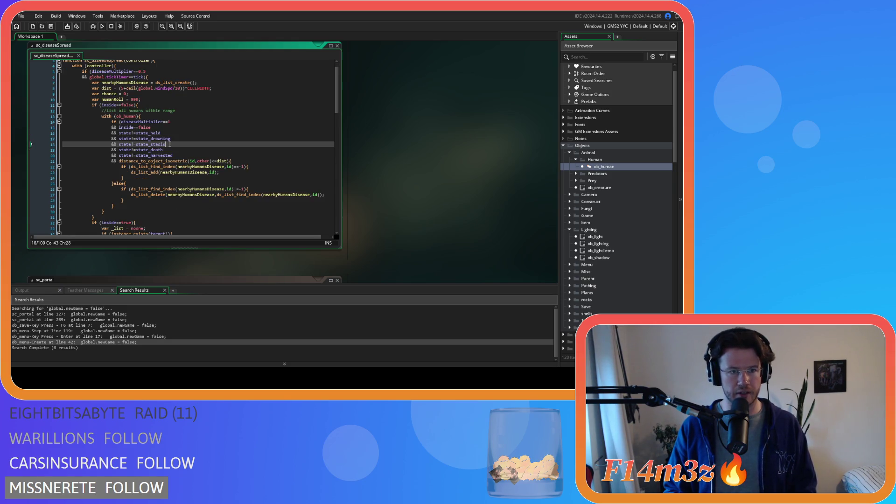
Step: Duplicate the state_stasis line, change it to state_exitPortal via autocomplete, and save
key("ctrl+d")
double_click(170, 150)
type("exitP")
key("Return")
key("ctrl+s")
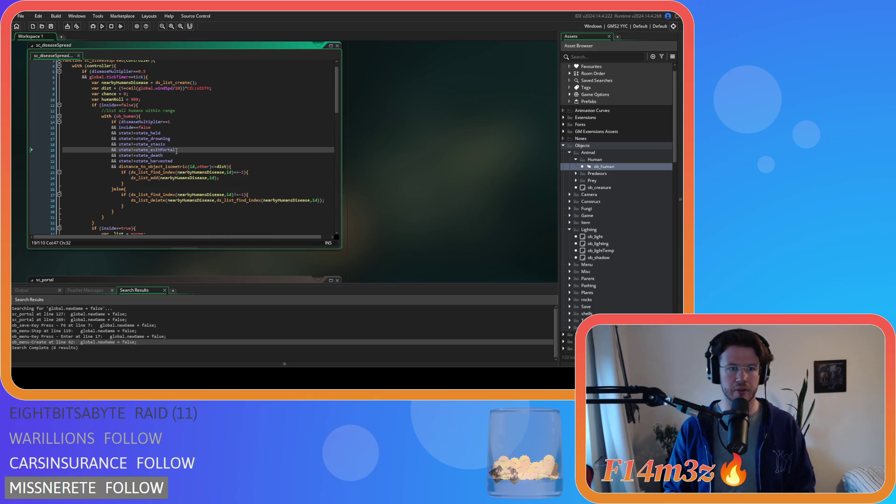
left_click_drag(160, 149, 112, 151)
scroll(211, 154, "down", 20)
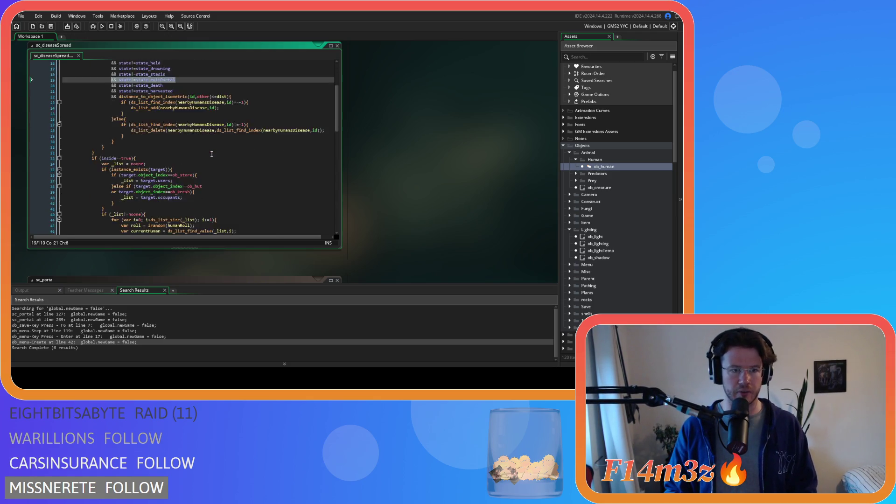
scroll(212, 154, "up", 20)
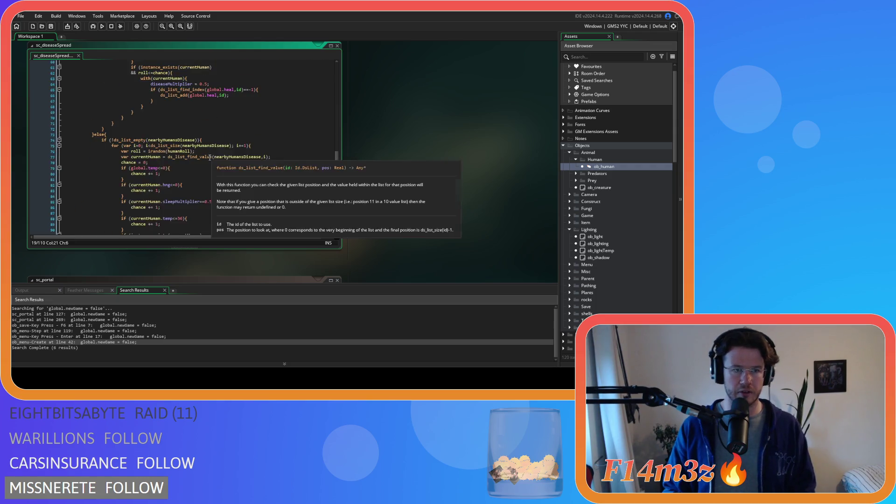
scroll(209, 148, "up", 4)
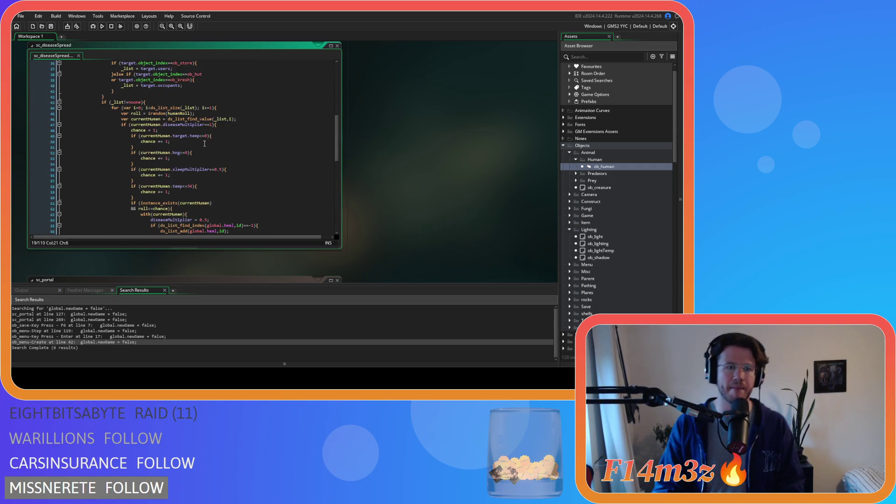
left_click(195, 158)
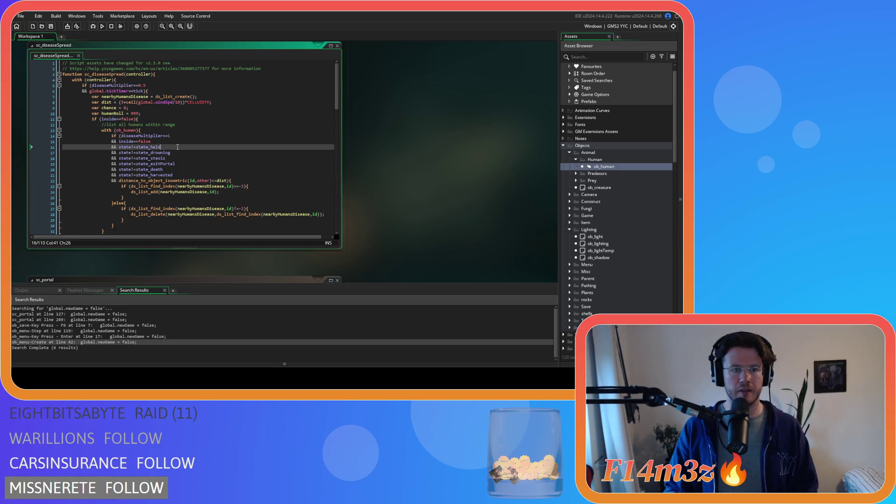
left_click(179, 164)
key("Down")
key("Down")
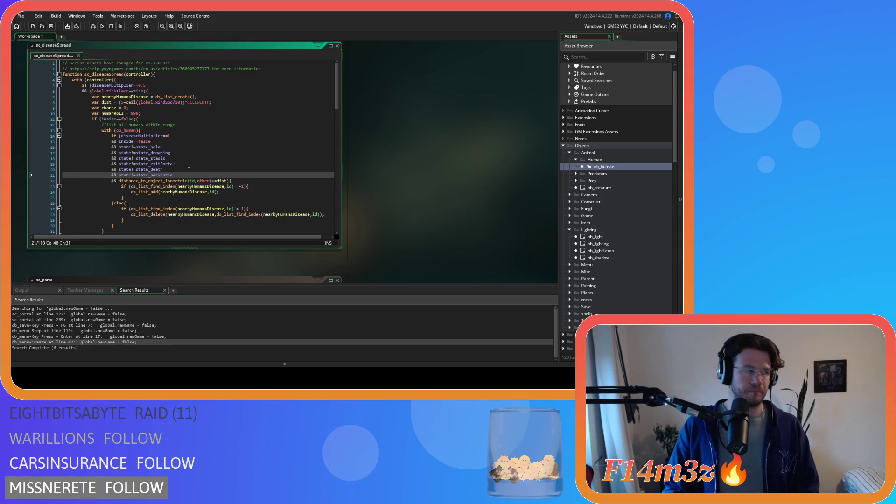
left_click(189, 165)
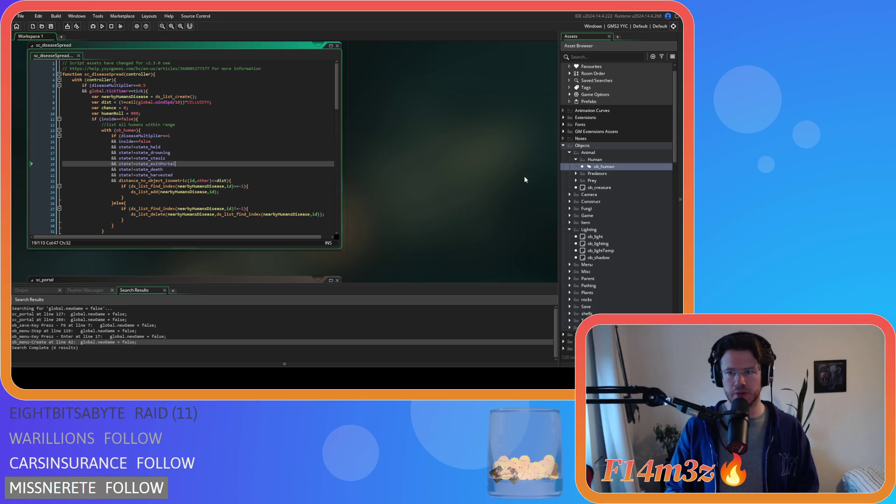
scroll(587, 196, "down", 10)
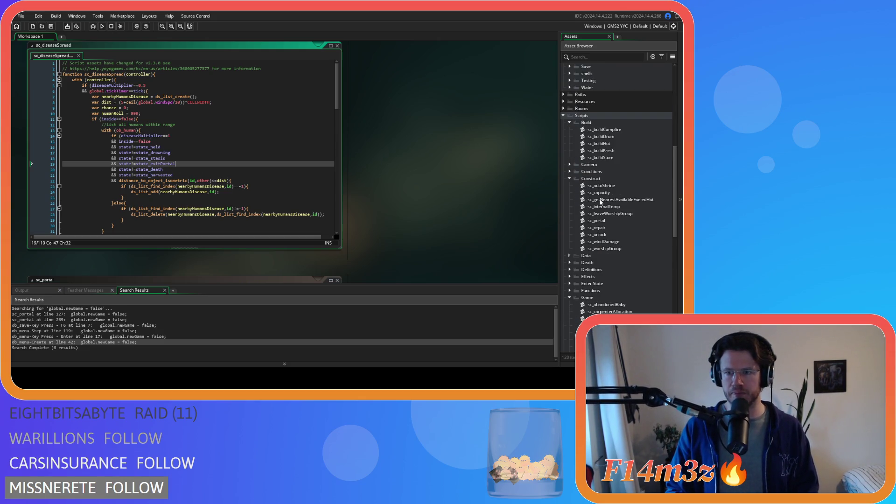
double_click(609, 221)
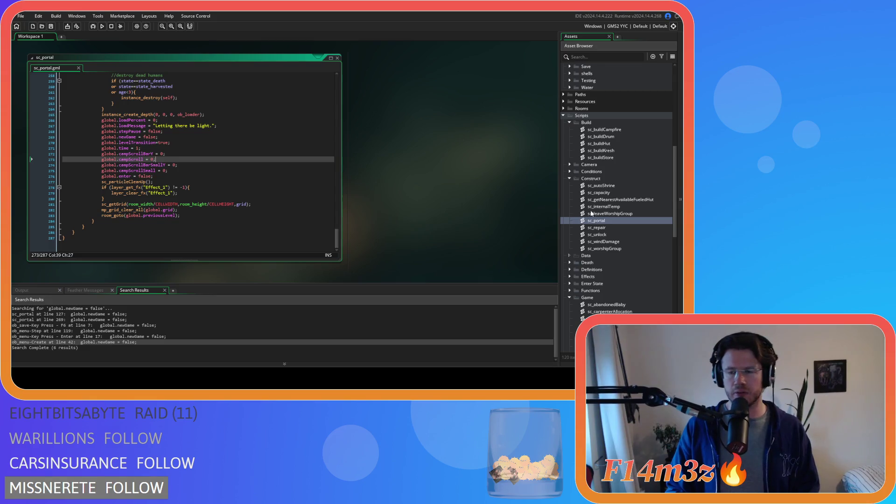
scroll(409, 213, "up", 3)
scroll(606, 222, "down", 4)
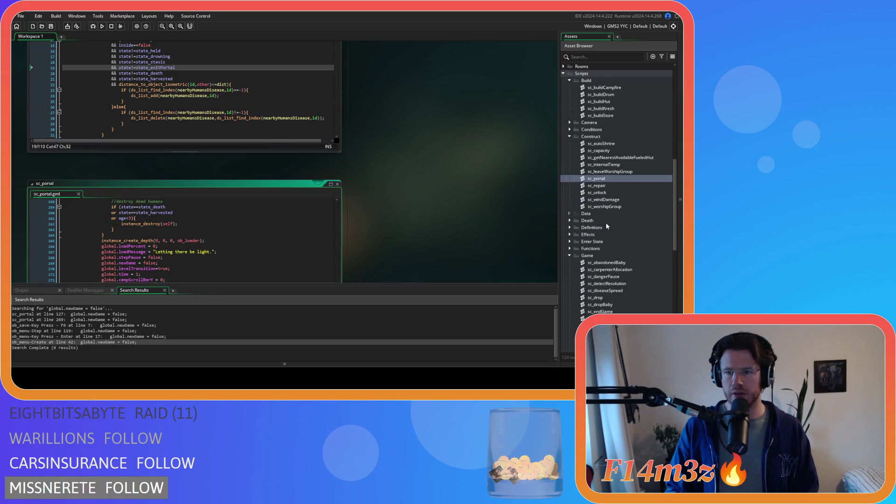
scroll(436, 212, "up", 3)
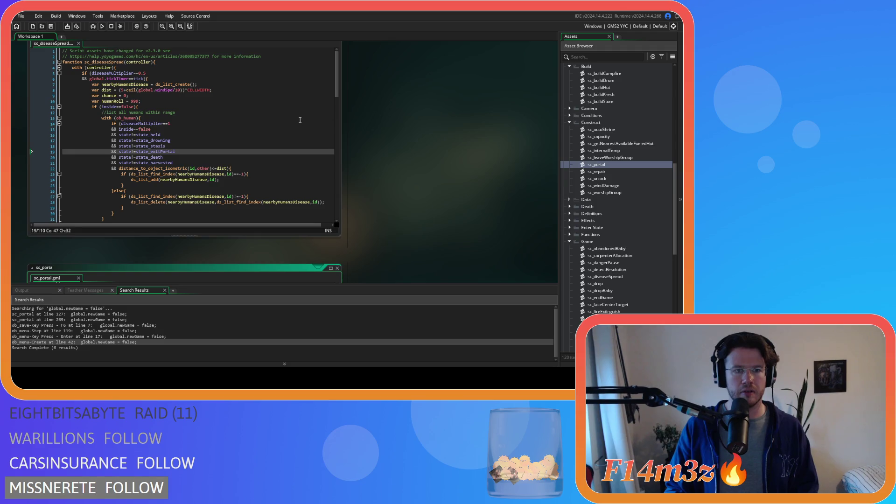
scroll(299, 121, "down", 3)
scroll(299, 121, "down", 15)
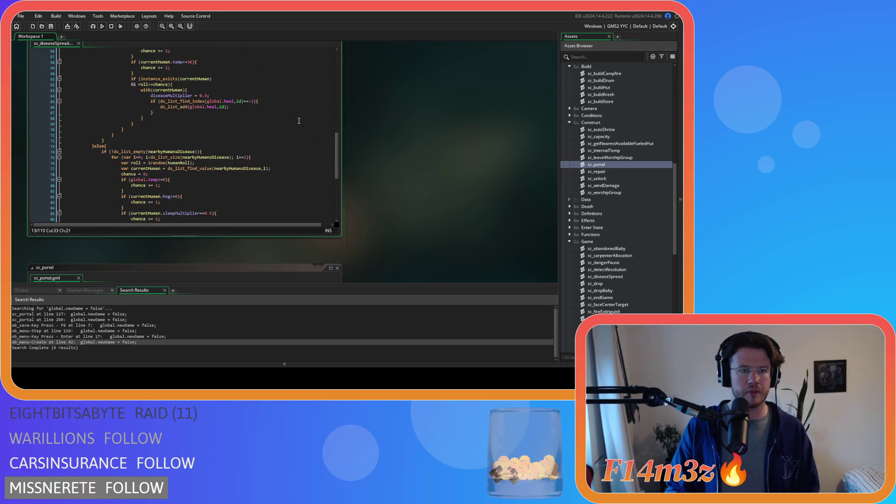
scroll(299, 121, "up", 14)
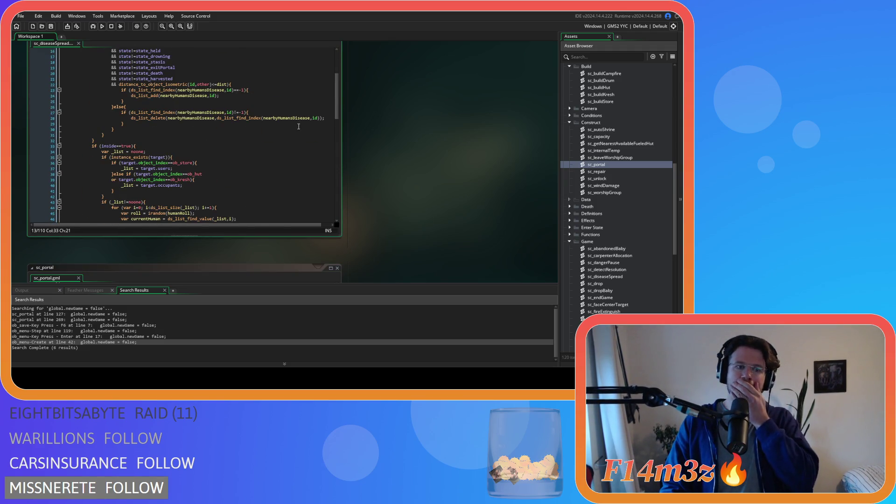
scroll(301, 125, "down", 2)
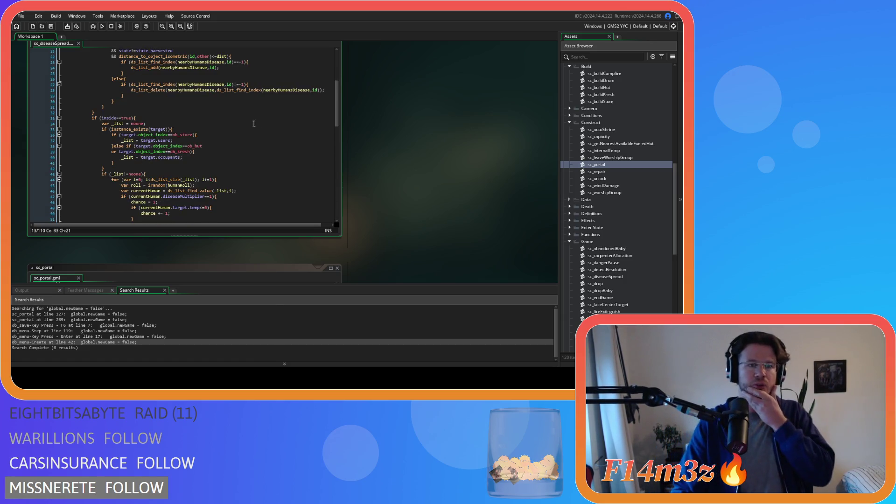
left_click(189, 128)
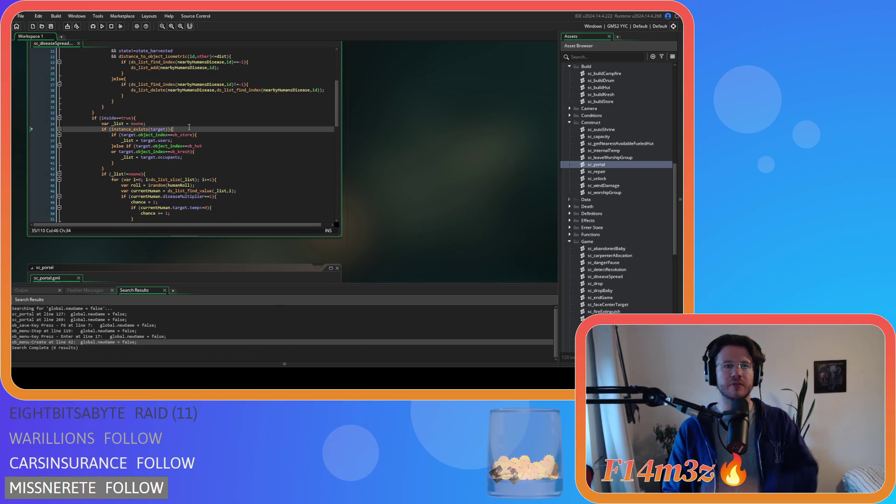
left_click(220, 135)
key("Left")
left_click(221, 147)
left_click(161, 173)
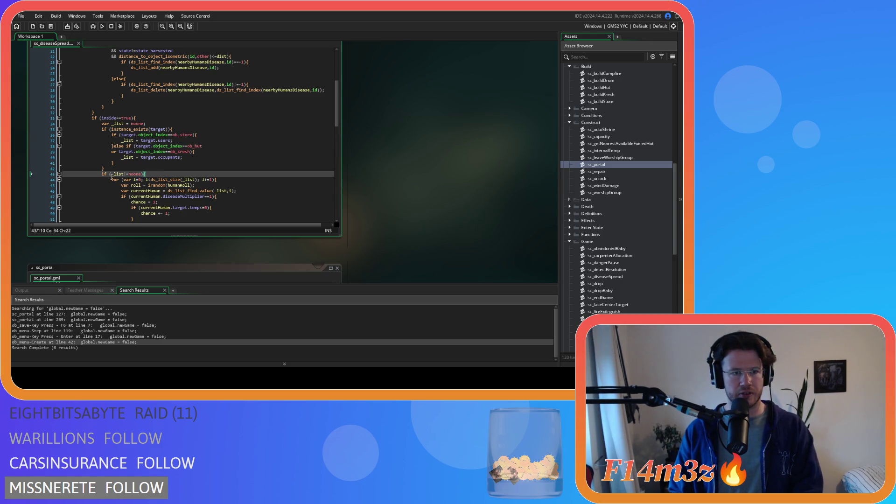
scroll(188, 178, "down", 2)
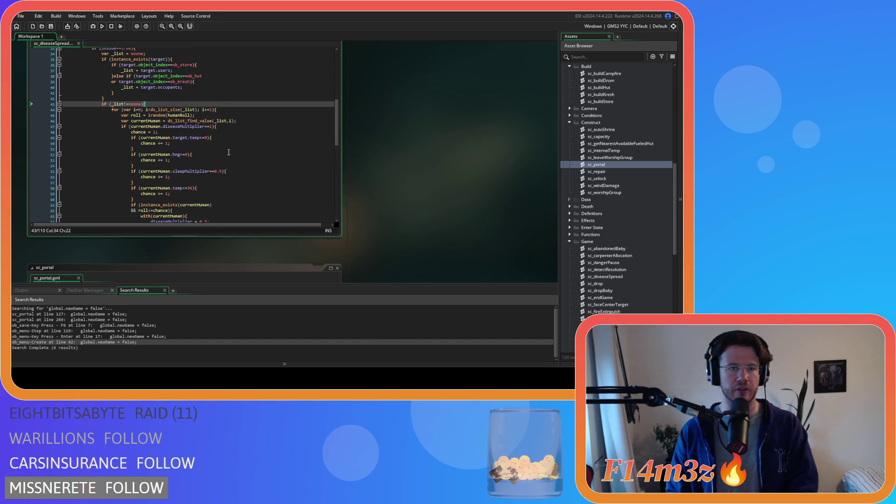
left_click(162, 90)
scroll(230, 142, "down", 12)
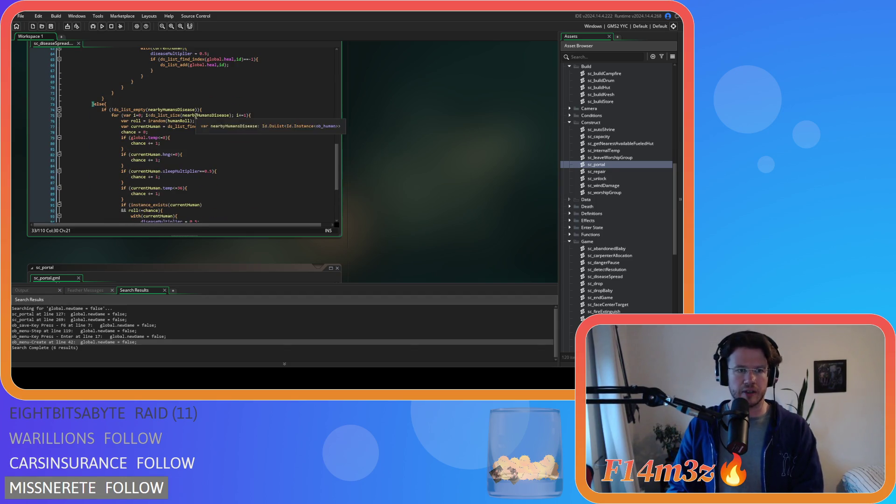
scroll(230, 142, "up", 12)
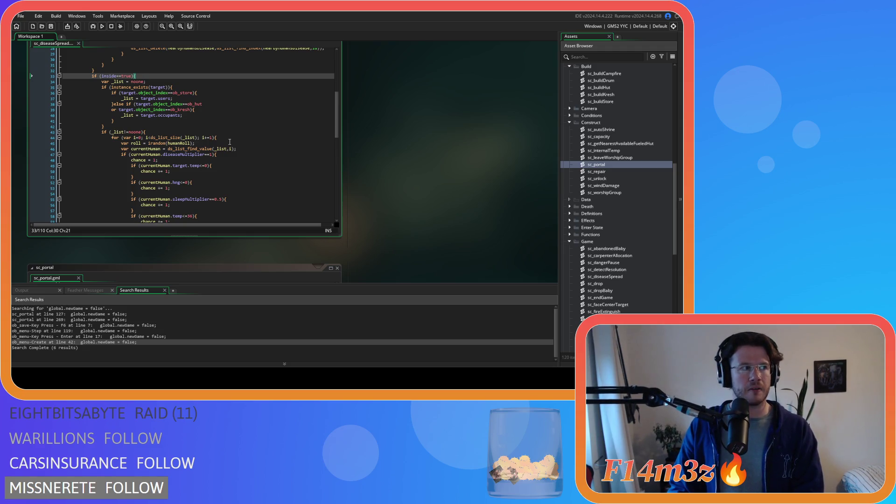
scroll(229, 142, "down", 3)
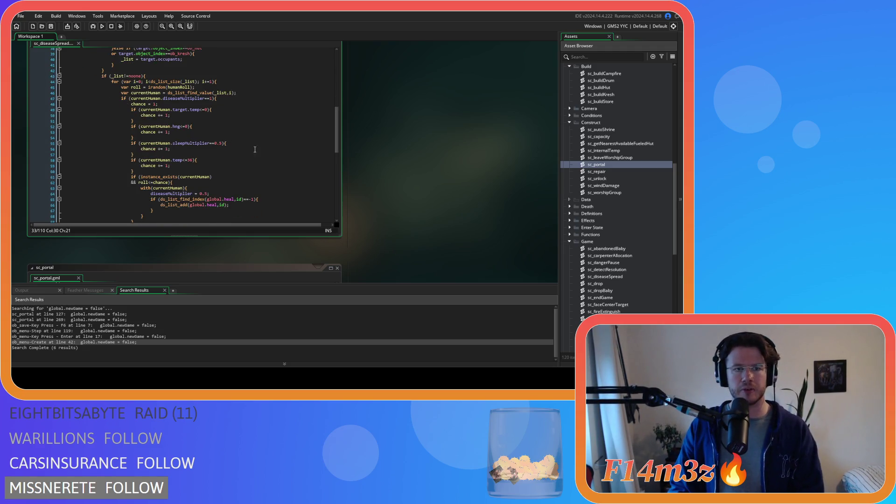
right_click(404, 127)
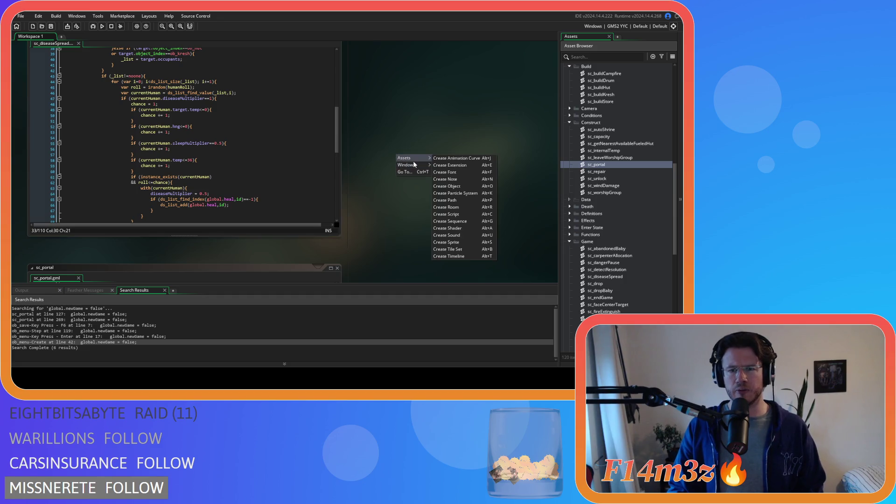
left_click(370, 154)
Step: Close all code editors and collapse the asset tree down to its top-level folders
right_click(413, 127)
mouse_move(423, 139)
left_click(464, 187)
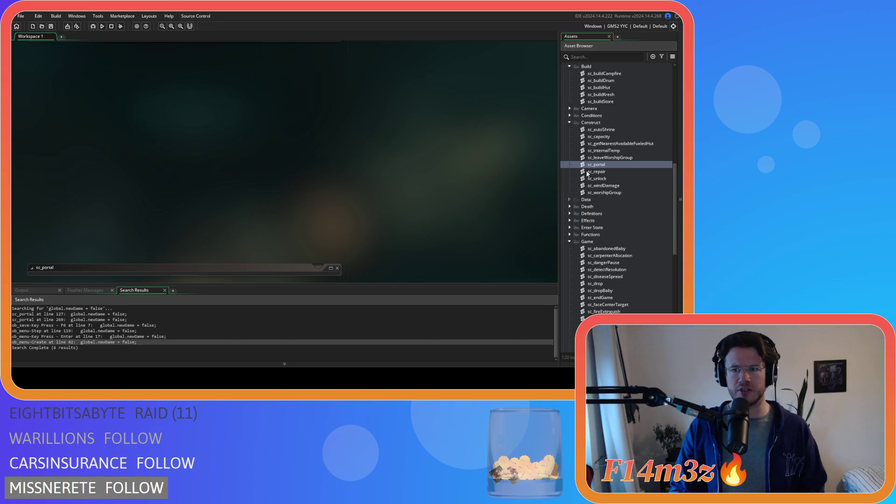
left_click(569, 241)
left_click(569, 123)
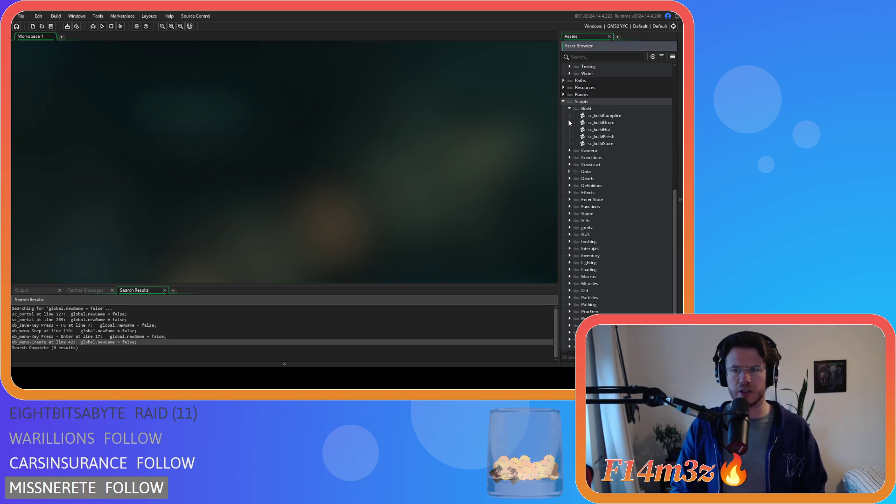
left_click(568, 119)
left_click(568, 119)
left_click(563, 122)
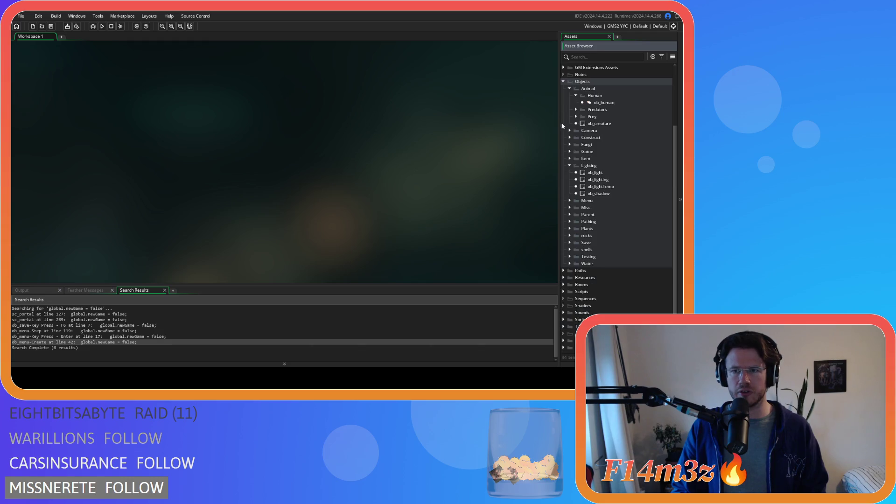
left_click(570, 166)
scroll(575, 125, "up", 3)
left_click(564, 148)
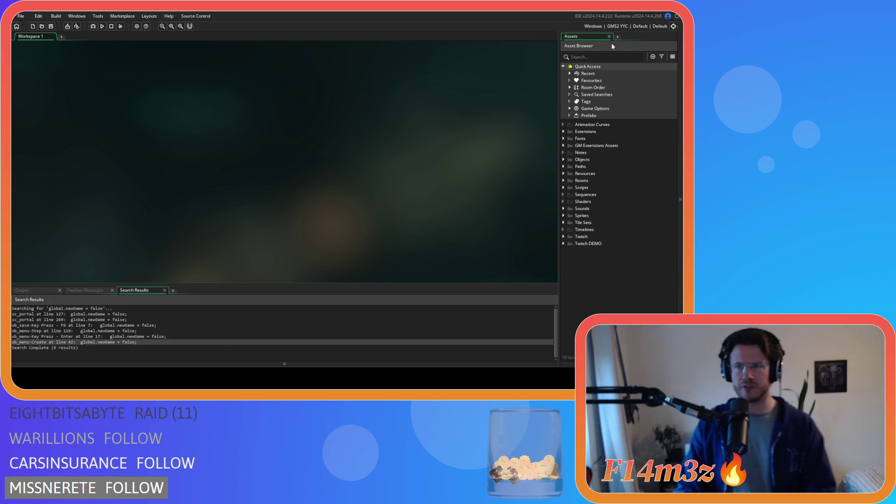
Step: Switch the build target to GMS2 VM and run the game with F5
left_click(616, 26)
left_click(468, 44)
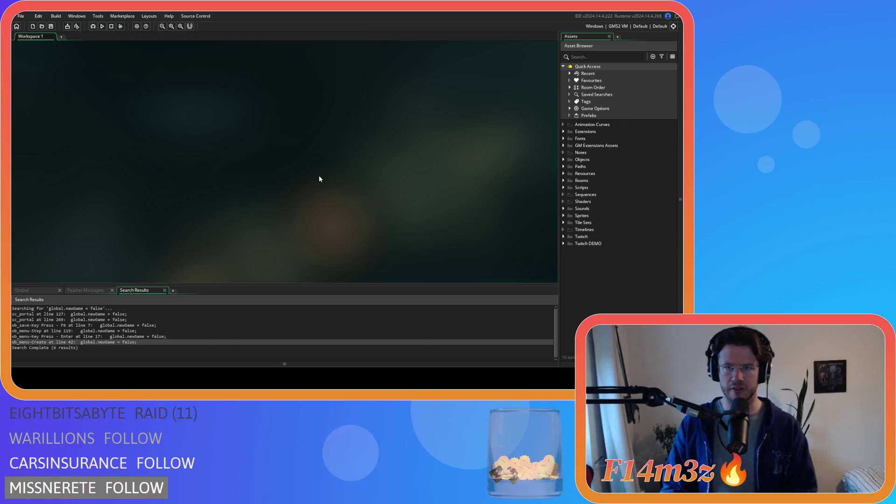
key("F5")
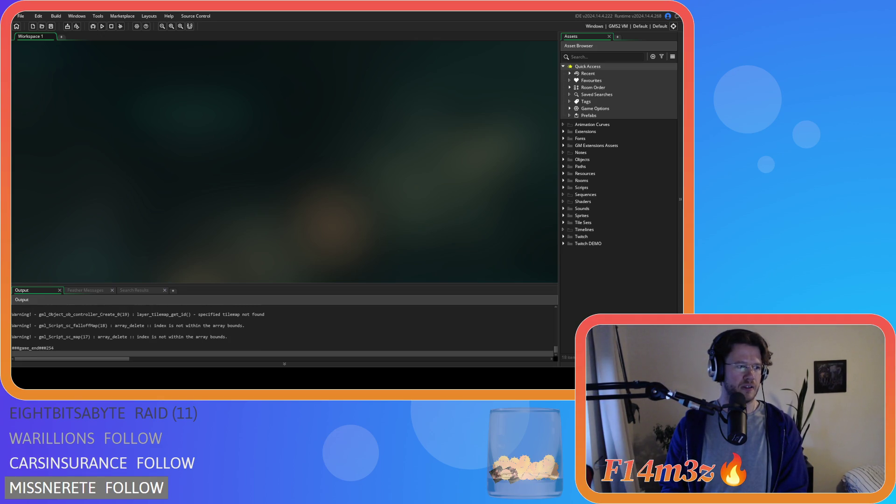
Step: Run the game again, then expand the Objects folder in the Asset Browser
key("F5")
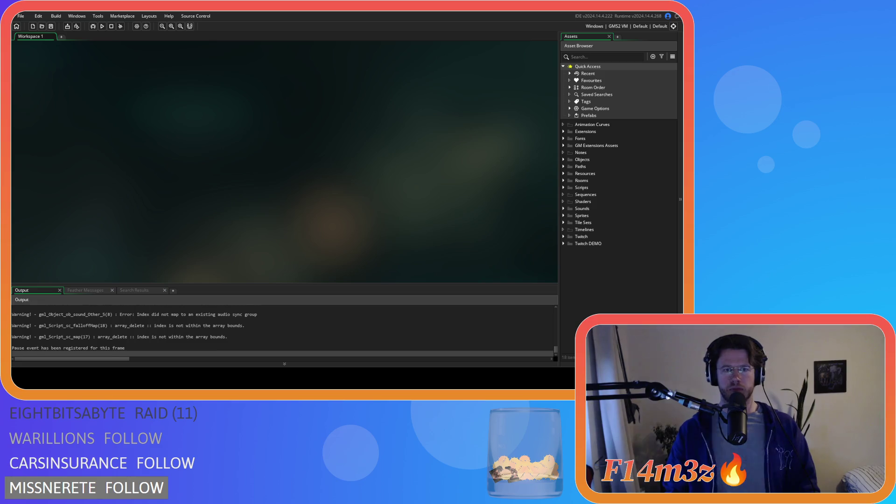
left_click(567, 160)
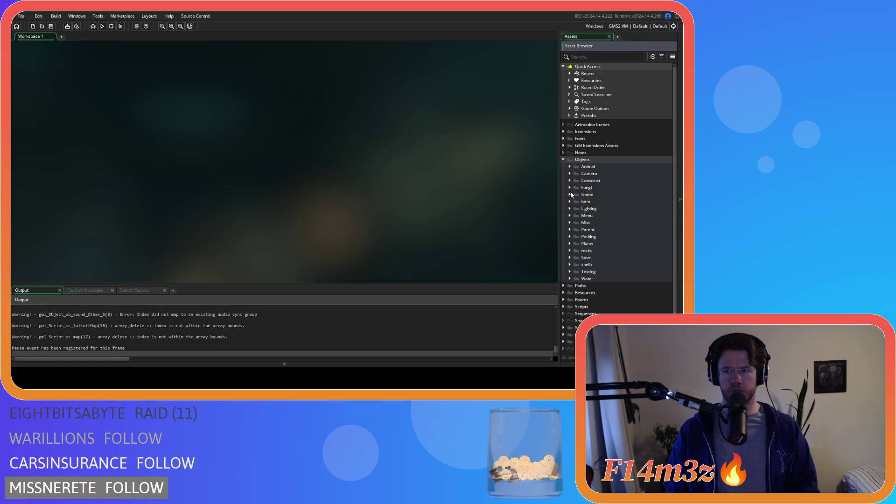
Step: Expand Objects > Game, open ob_weather, and scroll through its Create event code
left_click(570, 195)
double_click(602, 257)
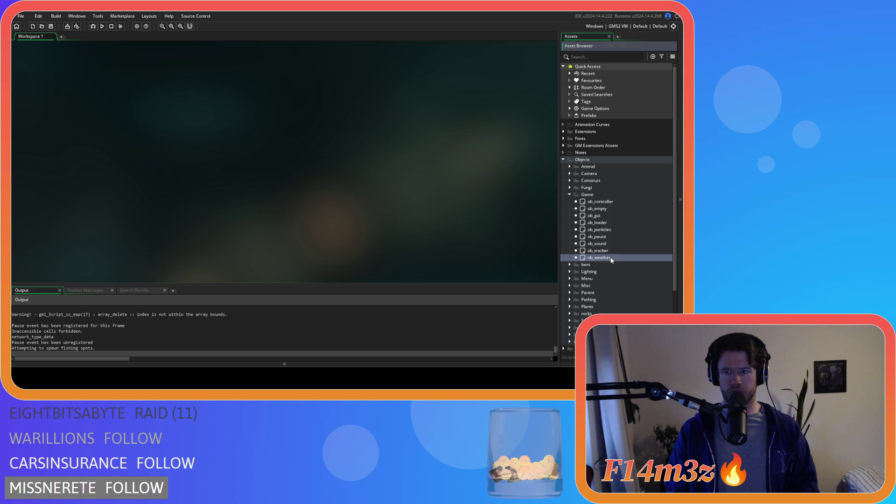
scroll(348, 174, "down", 10)
scroll(348, 174, "down", 20)
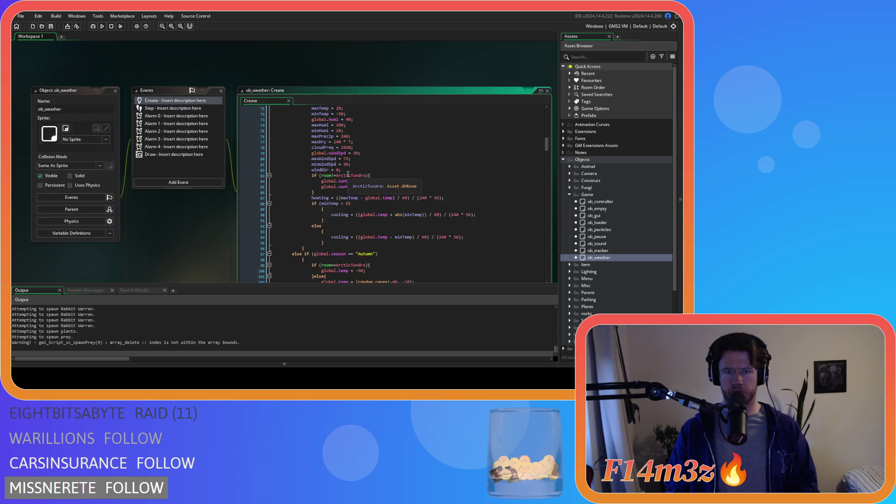
scroll(348, 175, "down", 20)
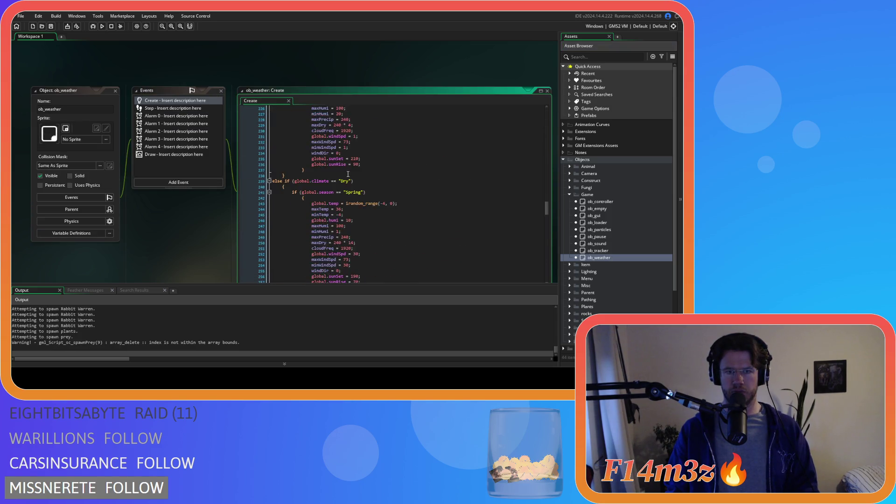
scroll(348, 175, "down", 6)
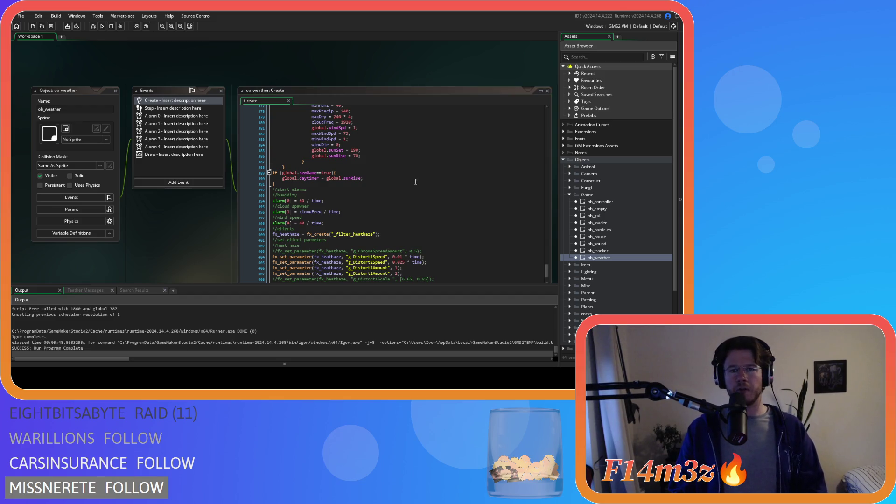
left_click(570, 166)
left_click(571, 180)
double_click(570, 181)
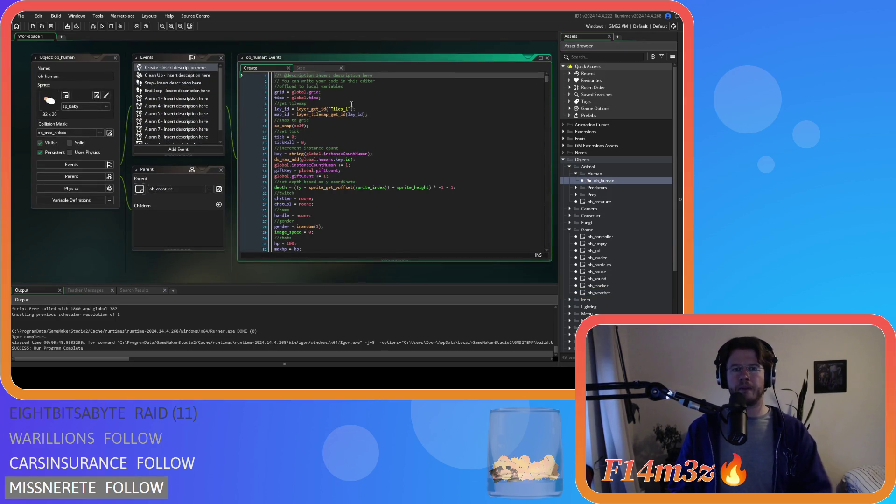
scroll(352, 104, "down", 10)
scroll(410, 133, "down", 20)
scroll(410, 133, "down", 10)
left_click(316, 66)
scroll(326, 130, "down", 2)
scroll(326, 130, "down", 20)
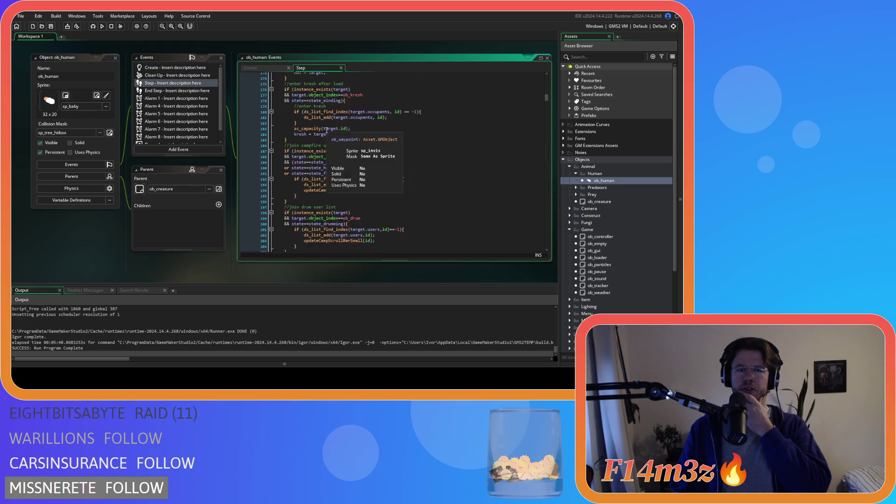
scroll(326, 130, "down", 20)
scroll(326, 130, "down", 4)
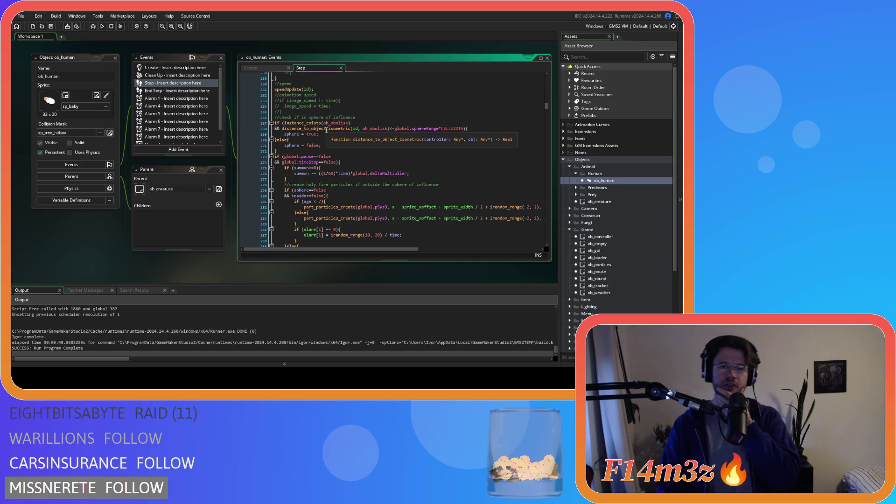
scroll(327, 130, "down", 20)
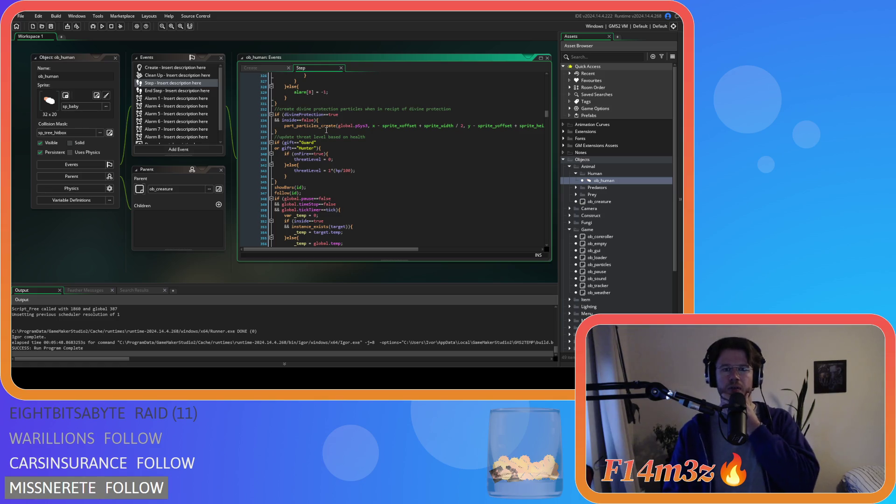
scroll(327, 130, "down", 6)
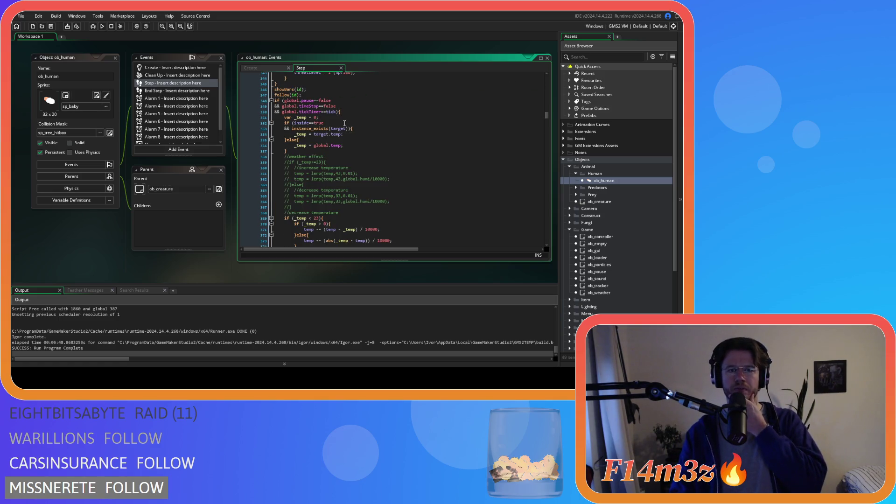
left_click(345, 117)
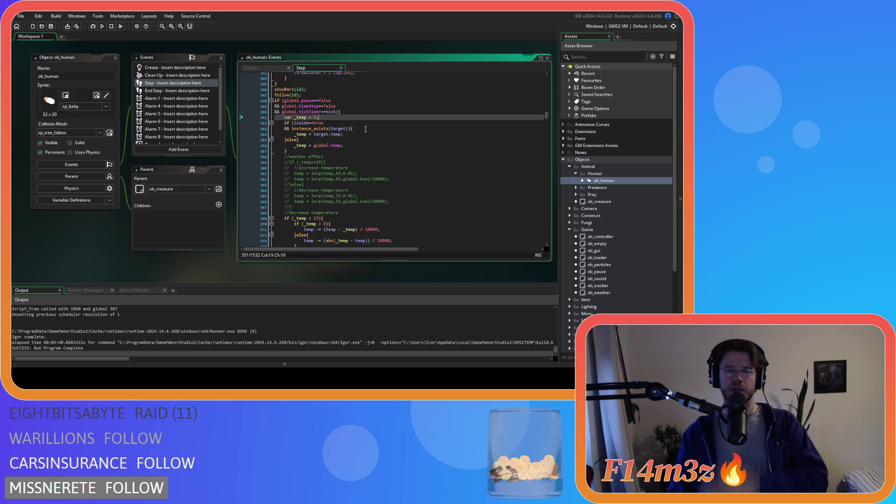
scroll(366, 129, "down", 2)
scroll(370, 128, "up", 2)
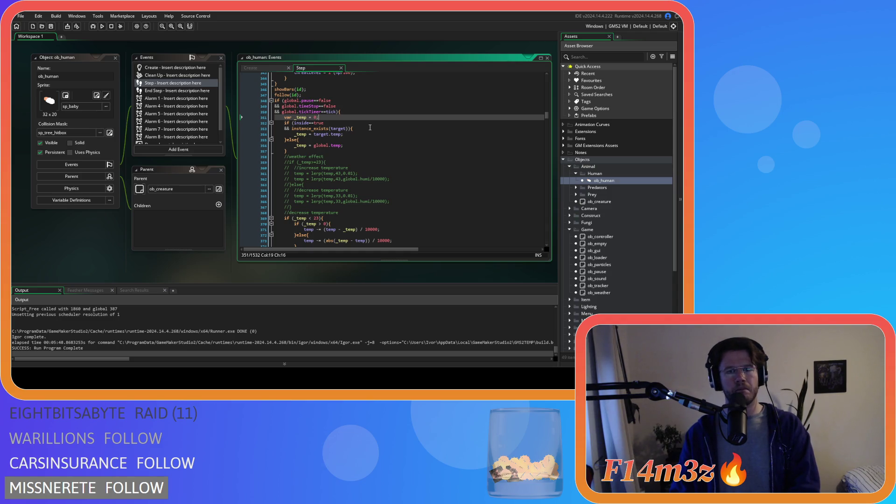
scroll(370, 127, "up", 1)
left_click(370, 127)
scroll(364, 136, "down", 7)
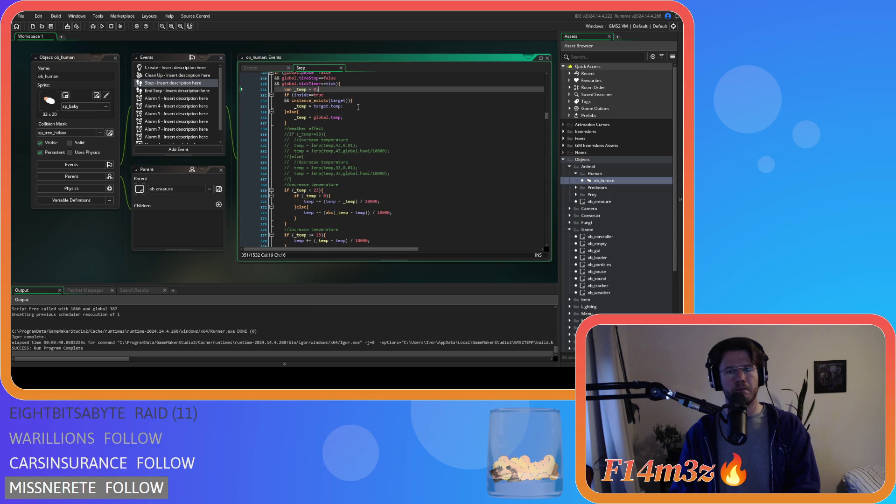
scroll(358, 145, "down", 10)
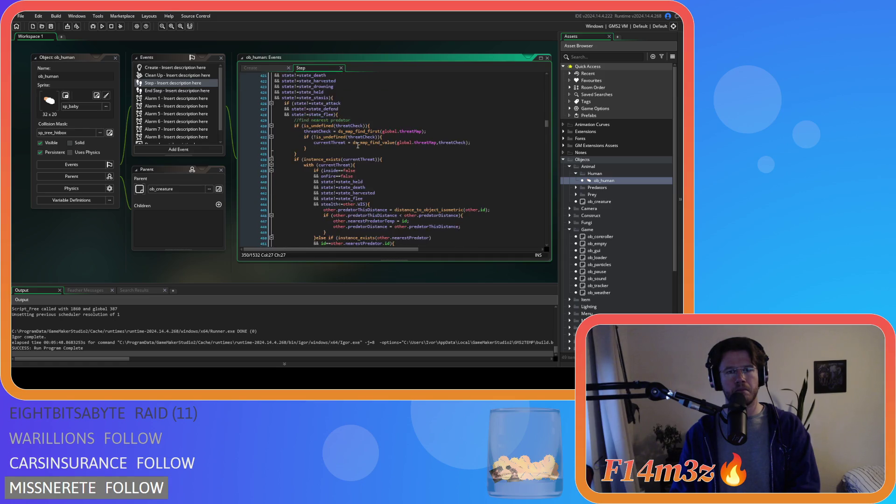
scroll(358, 145, "up", 18)
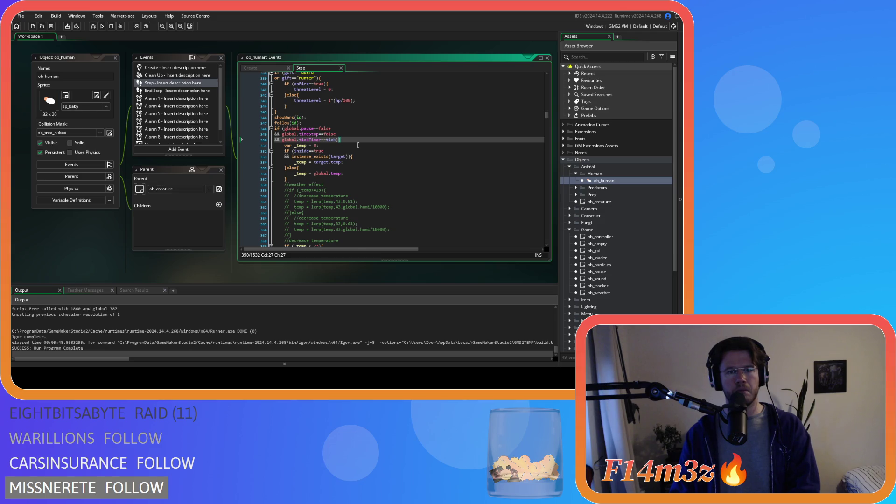
scroll(359, 146, "down", 10)
scroll(358, 145, "down", 5)
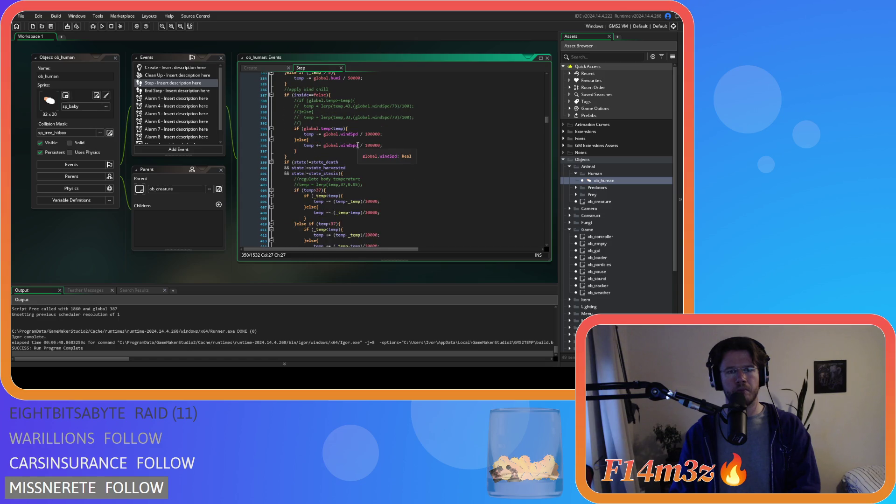
scroll(358, 145, "up", 12)
scroll(358, 146, "up", 1)
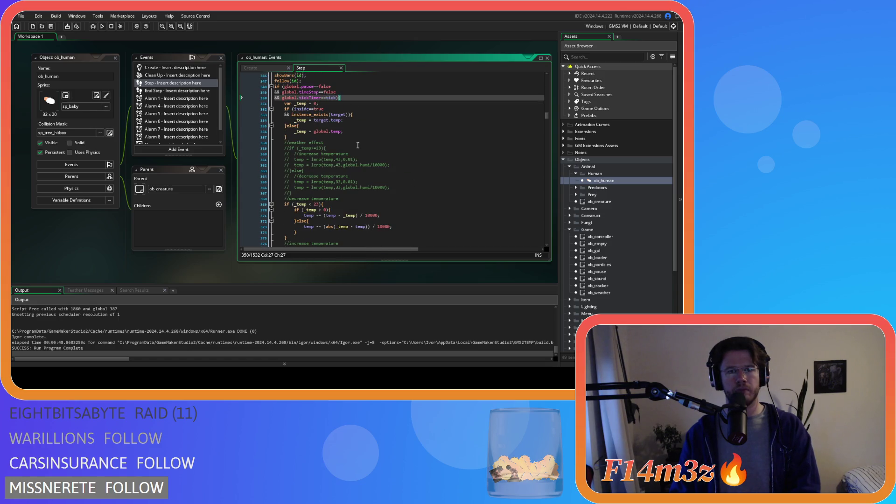
scroll(359, 145, "down", 6)
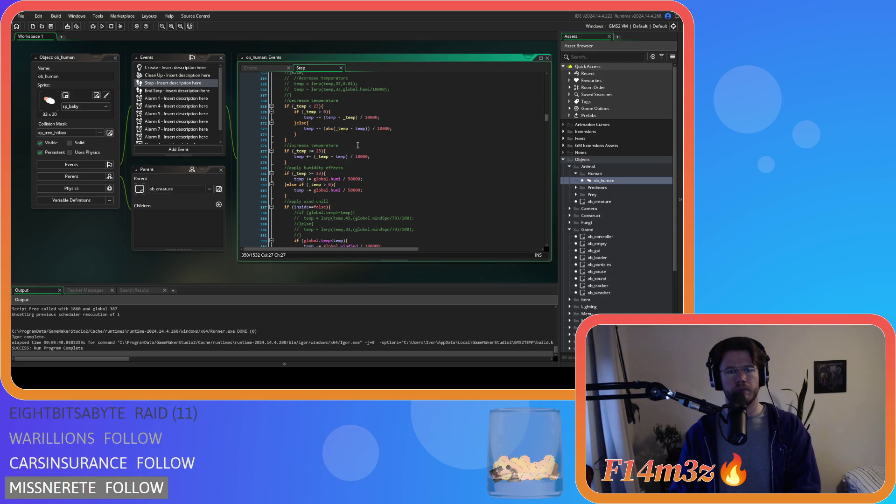
scroll(358, 145, "down", 3)
scroll(358, 145, "down", 8)
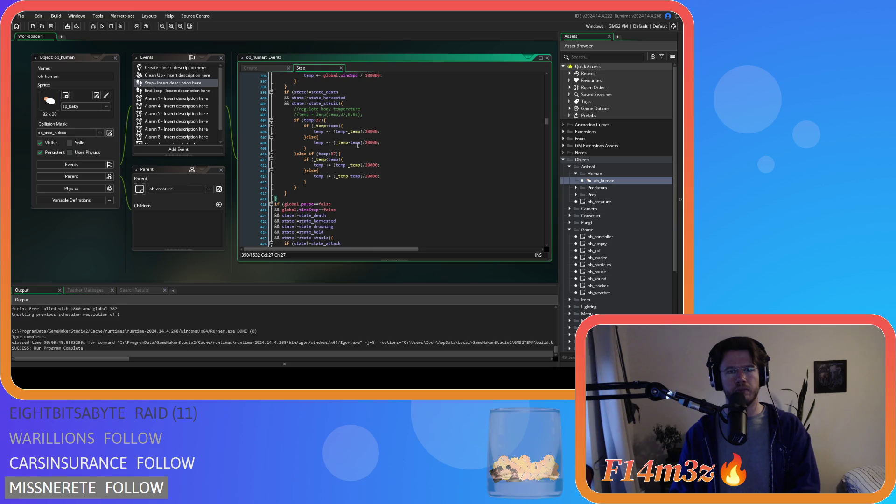
scroll(394, 110, "up", 10)
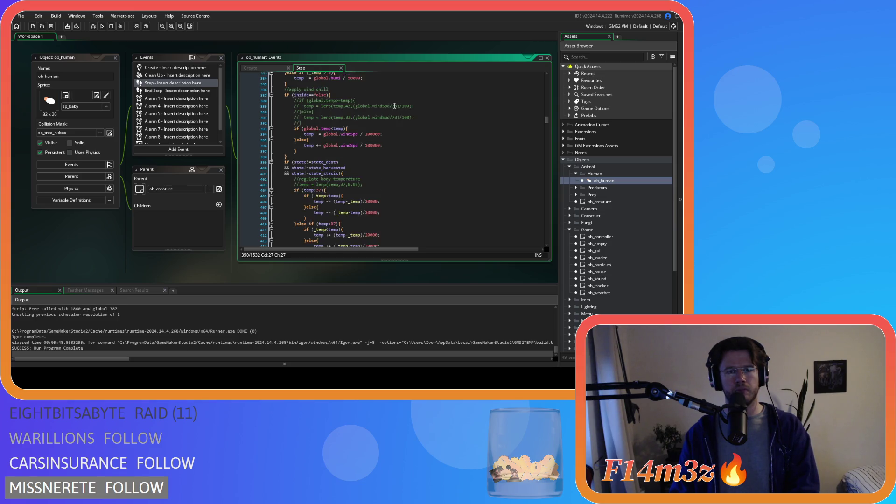
scroll(393, 108, "down", 3)
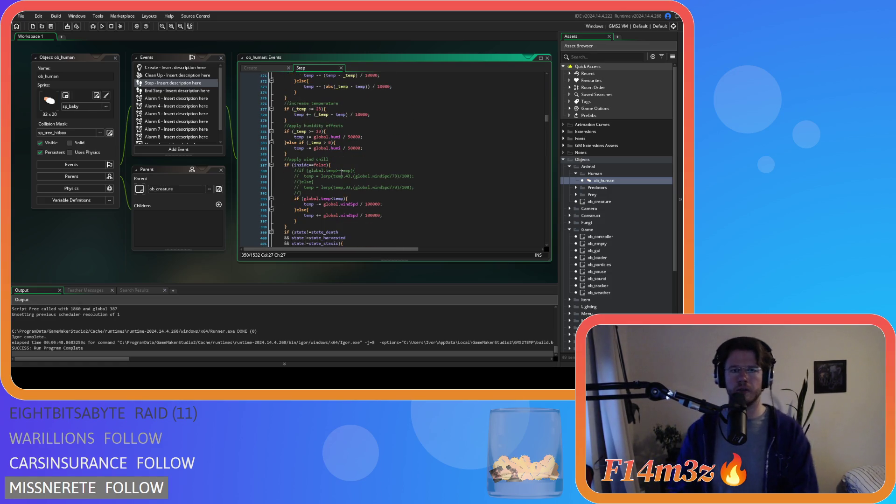
scroll(342, 173, "up", 6)
scroll(342, 174, "up", 3)
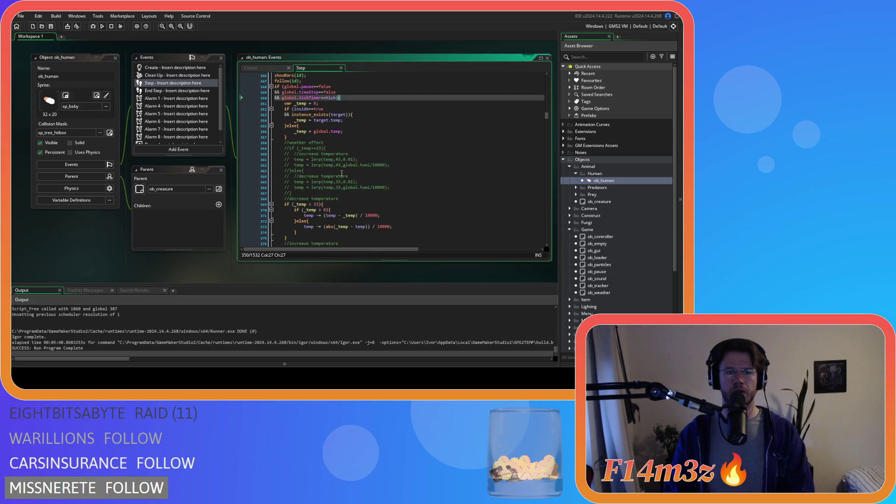
scroll(342, 173, "down", 15)
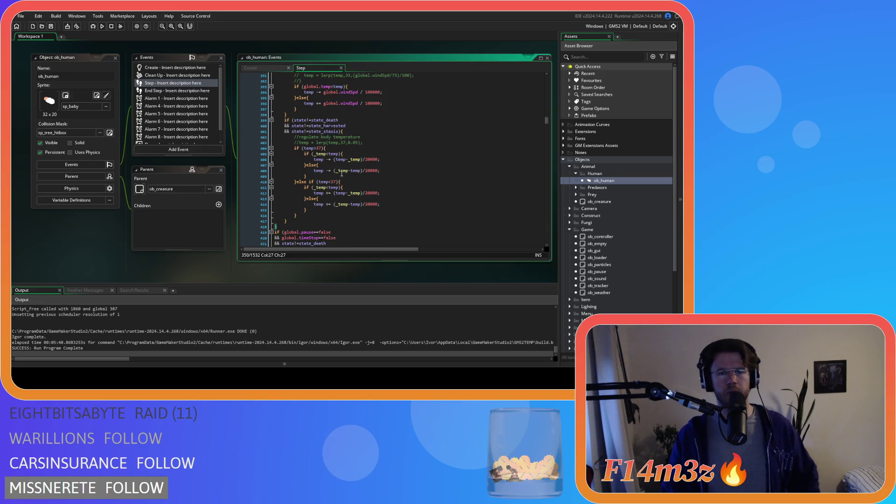
scroll(342, 173, "up", 15)
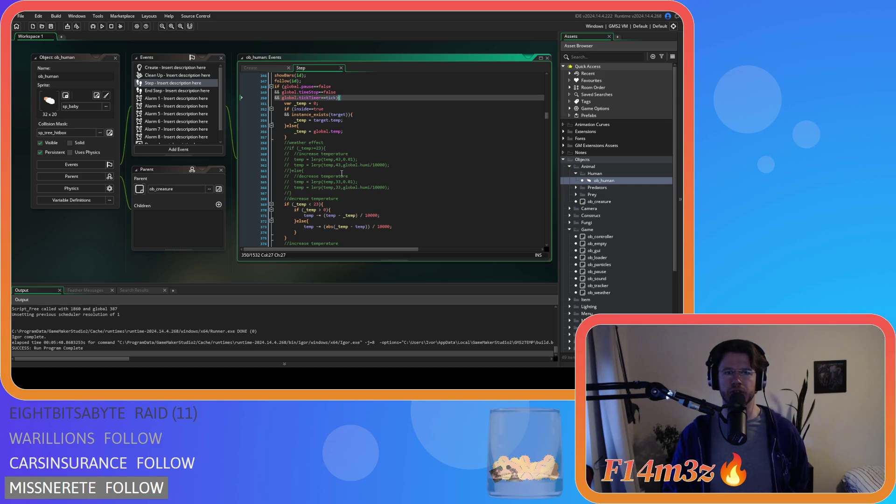
scroll(342, 173, "down", 6)
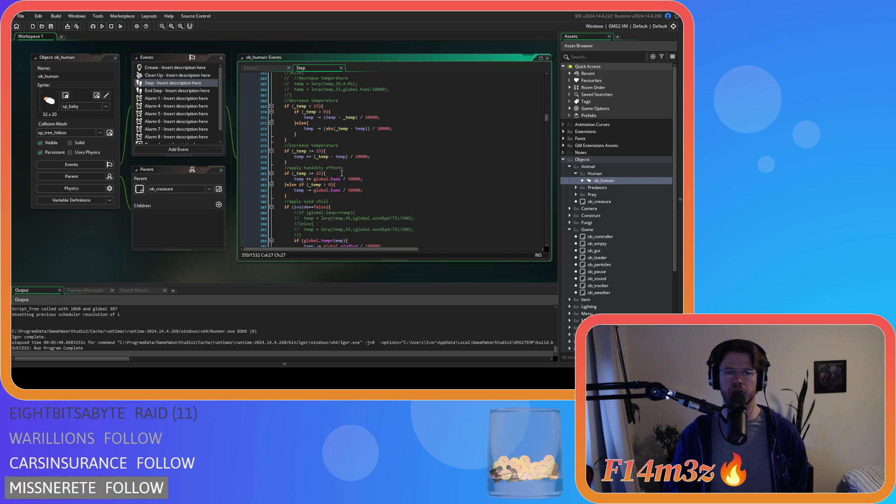
scroll(342, 173, "down", 3)
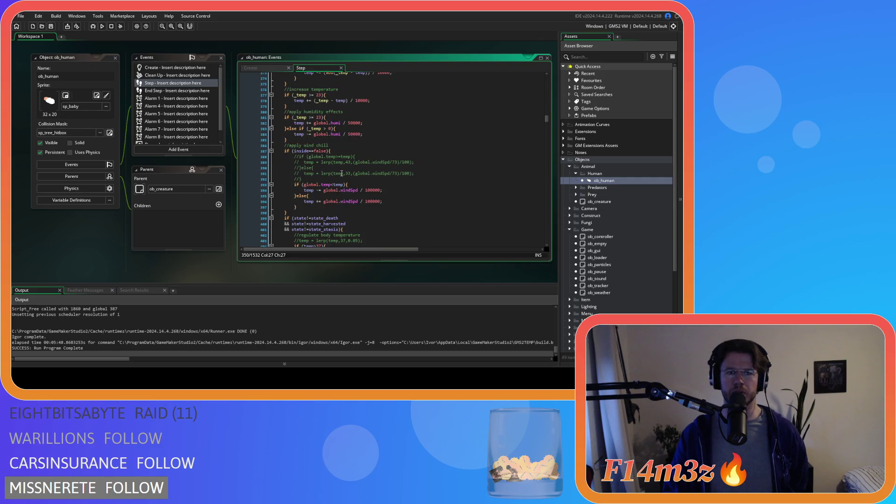
scroll(341, 173, "down", 3)
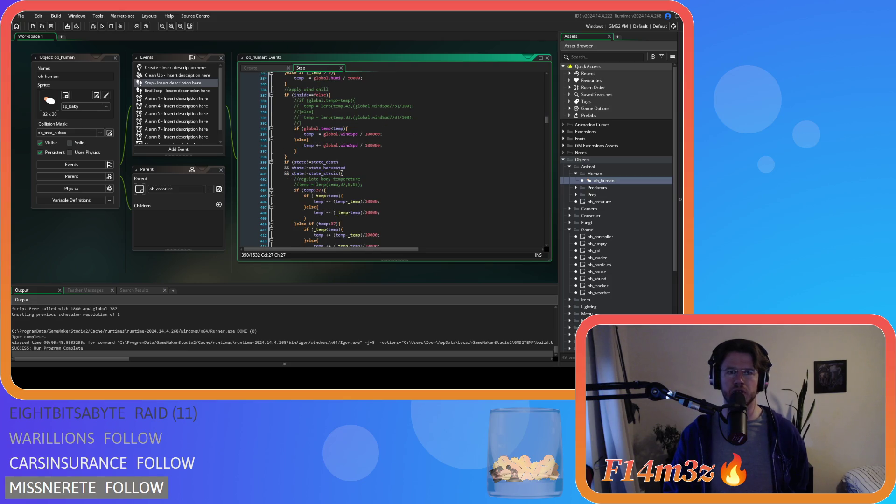
scroll(342, 173, "down", 1)
scroll(342, 174, "down", 2)
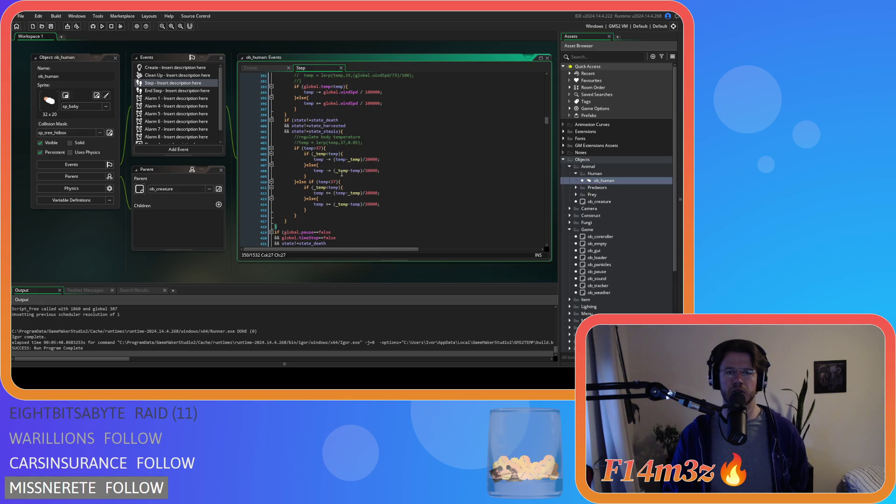
scroll(341, 173, "up", 15)
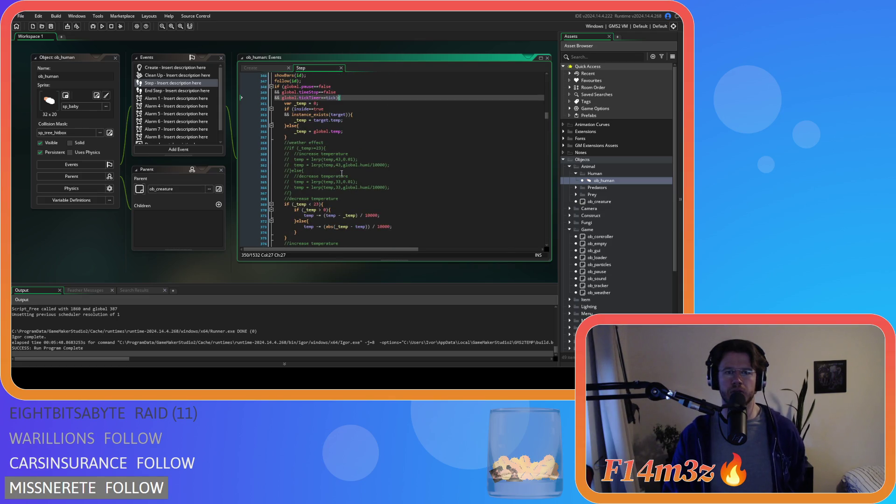
scroll(342, 173, "down", 13)
left_click_drag(342, 159, 284, 148)
key("ctrl+c")
Step: Delete the blank line in ob_human's Step code and indent the temperature block one level
scroll(340, 192, "down", 3)
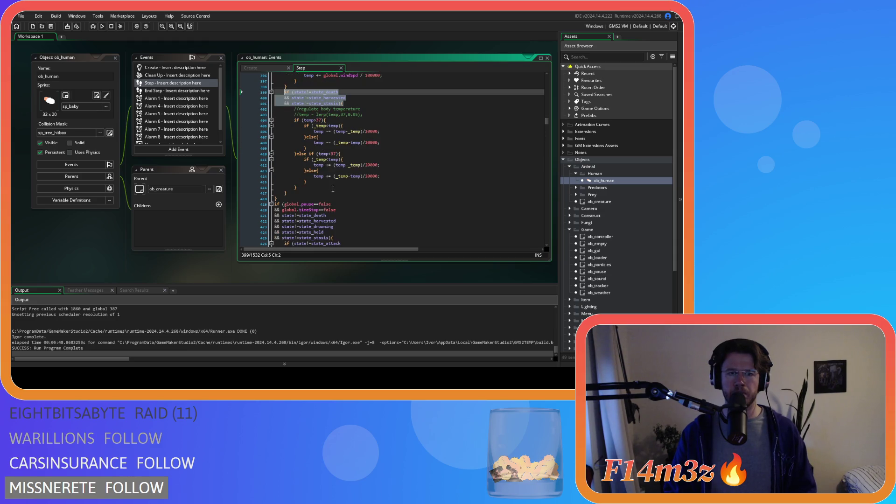
key("BackSpace")
key("BackSpace")
scroll(300, 144, "up", 3)
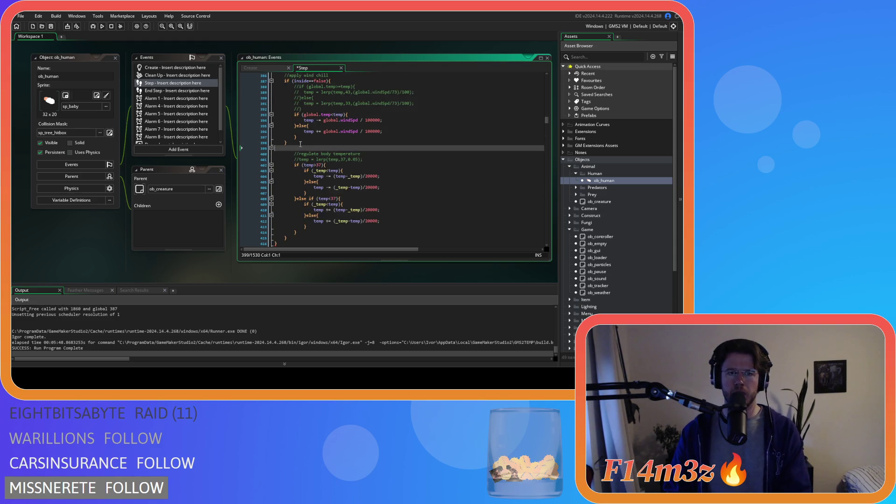
key("BackSpace")
scroll(273, 135, "up", 15)
left_click_drag(297, 142, 275, 134)
key("shift+Up")
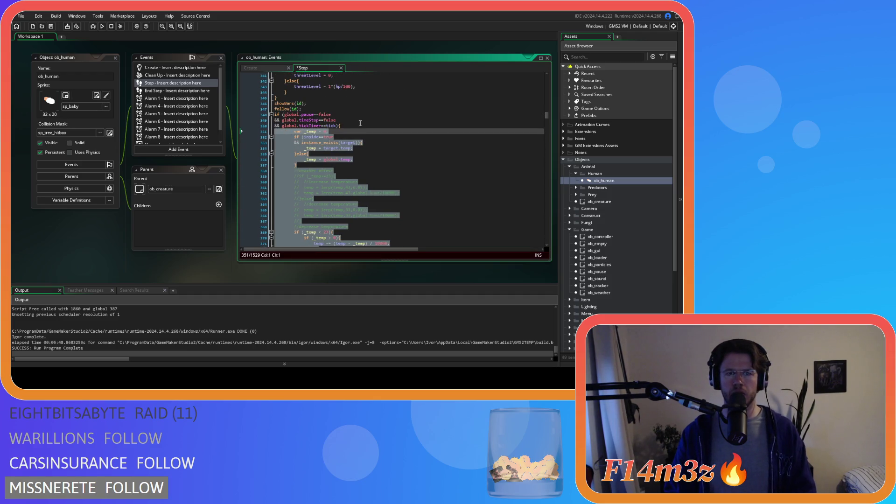
key("Tab")
Step: Paste the state_death, state_harvested and state_stasis exclusions into the if, save, and run
left_click(361, 123)
key("Return")
key("ctrl+v")
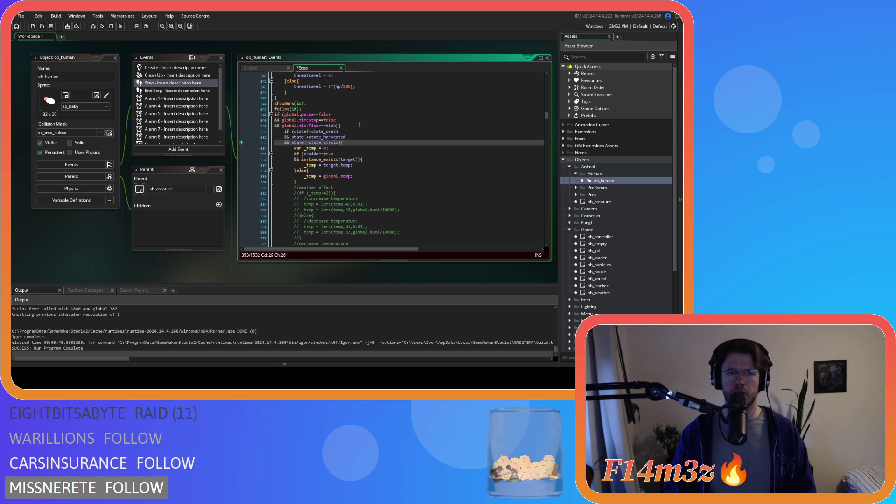
key("ctrl+s")
scroll(363, 142, "down", 20)
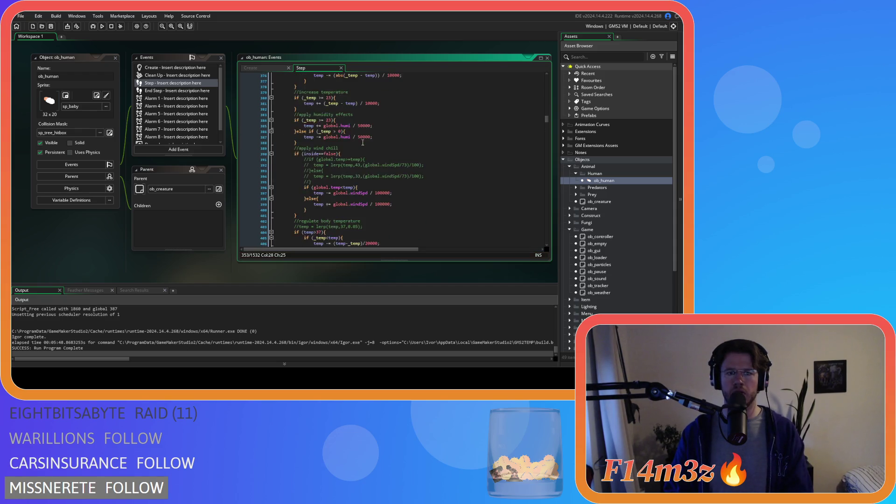
scroll(363, 143, "up", 20)
left_click(366, 137)
key("F5")
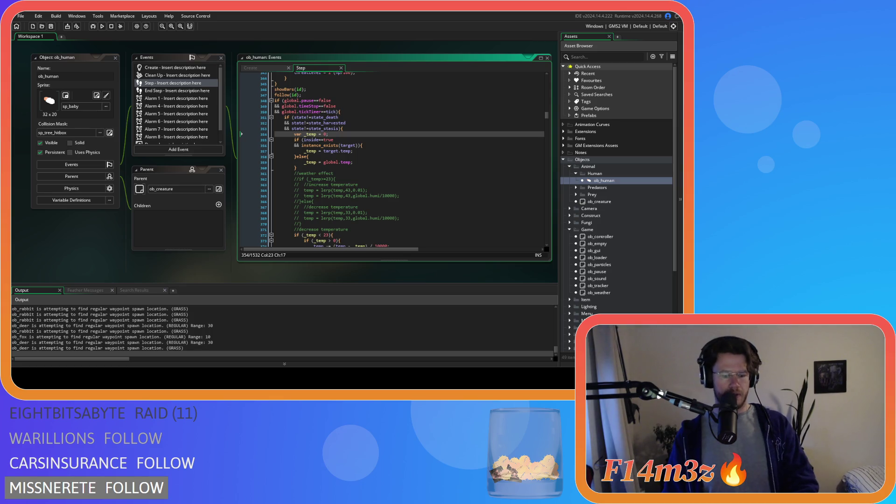
Step: Close every editor via Windows > Close All and collapse the Animal, Game and Objects folders
left_click(347, 122)
right_click(86, 265)
mouse_move(105, 274)
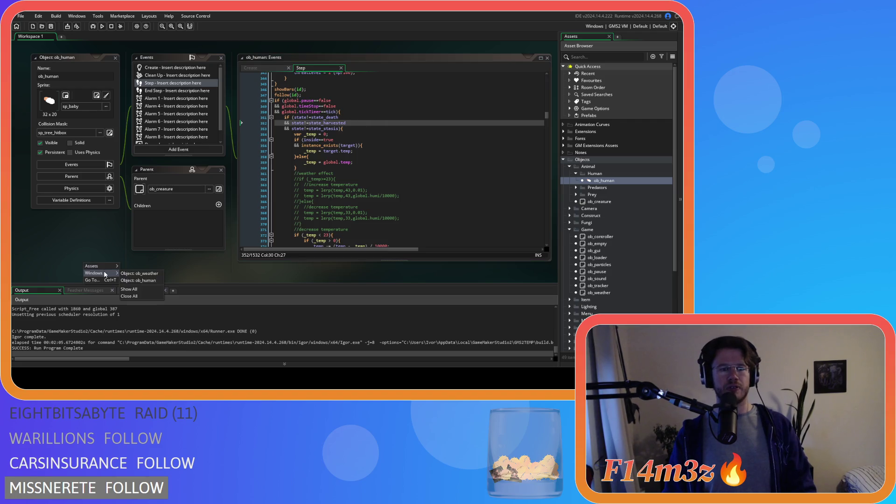
left_click(148, 297)
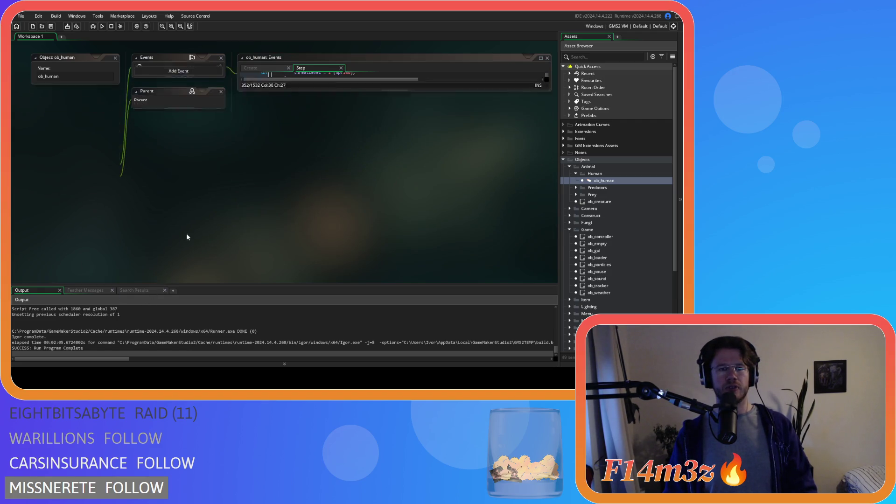
left_click(570, 167)
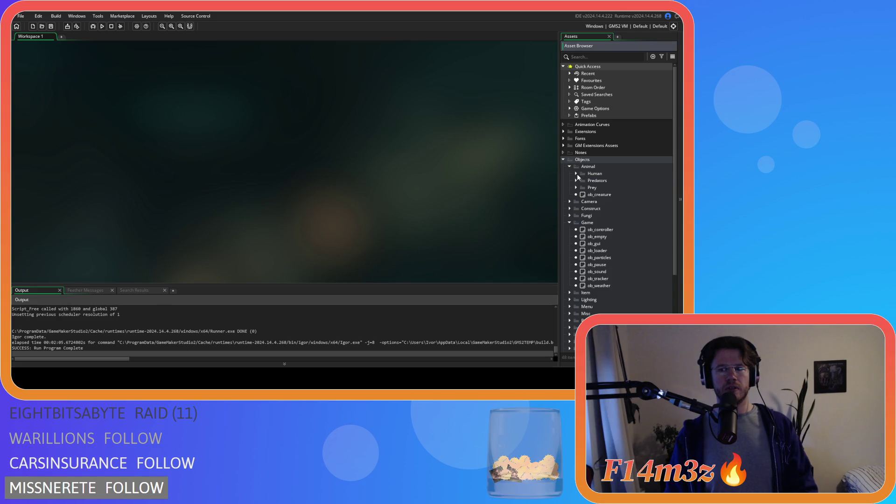
left_click(570, 194)
left_click(563, 159)
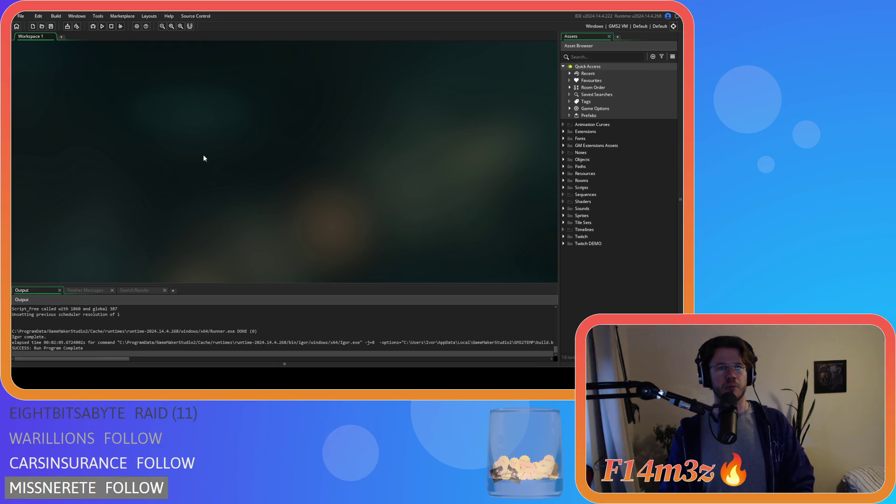
left_click(619, 26)
left_click(469, 52)
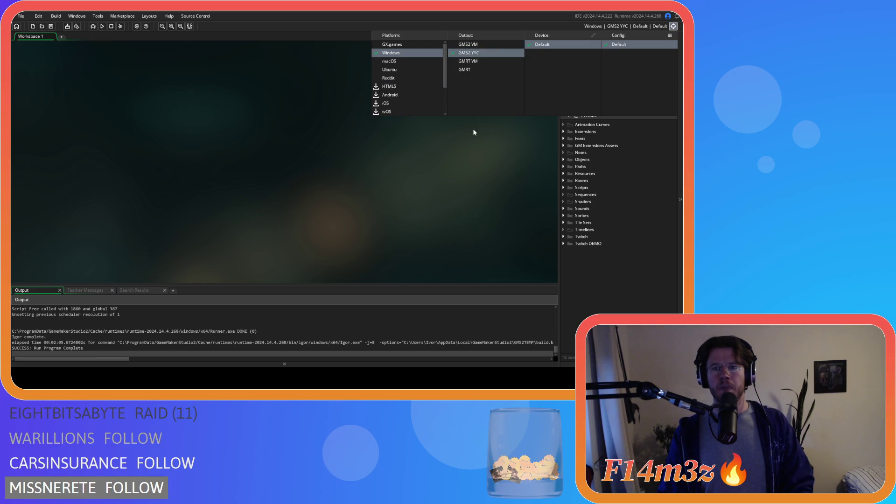
left_click(137, 27)
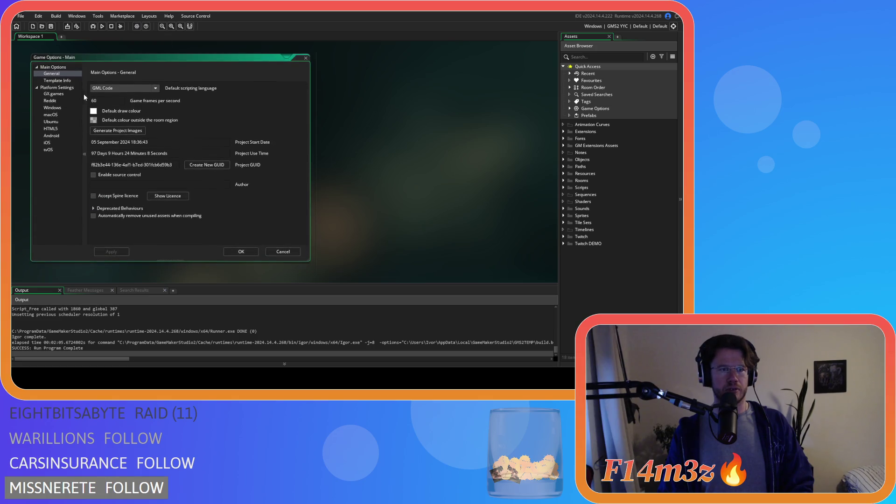
left_click(52, 108)
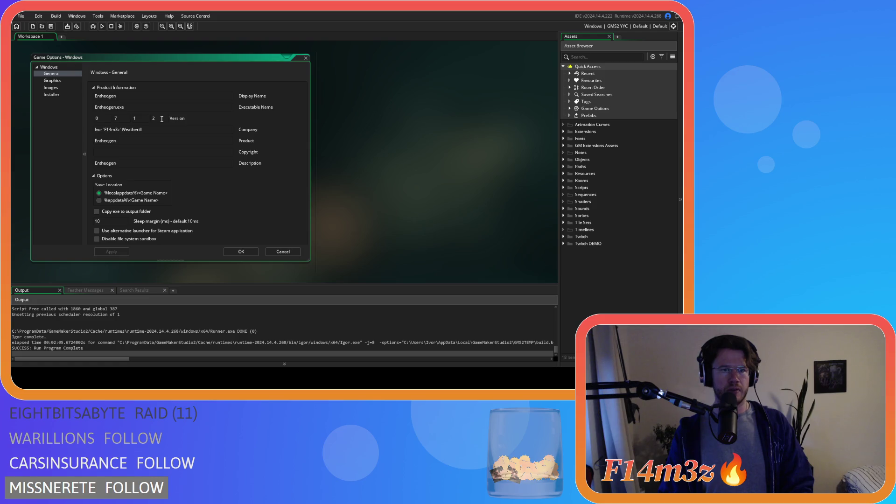
left_click(281, 253)
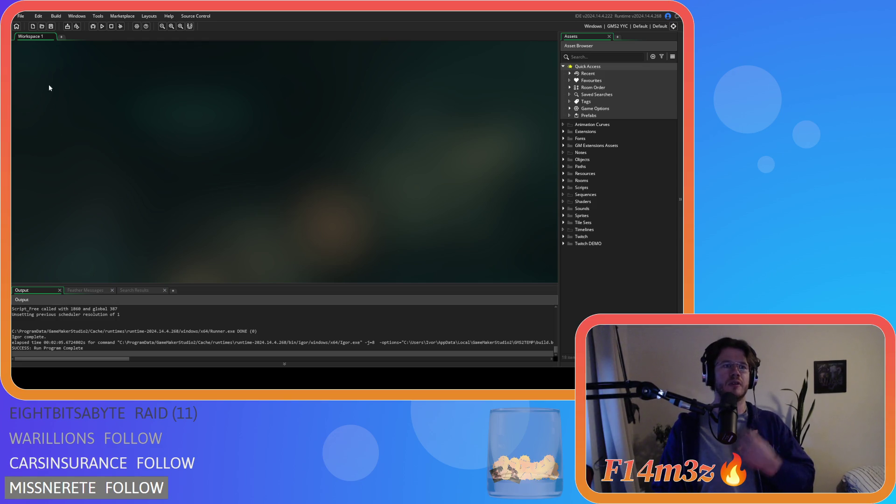
Step: Build the Windows YYC executable, choosing 'Package as Zip' in the Confirm dialog
left_click(68, 27)
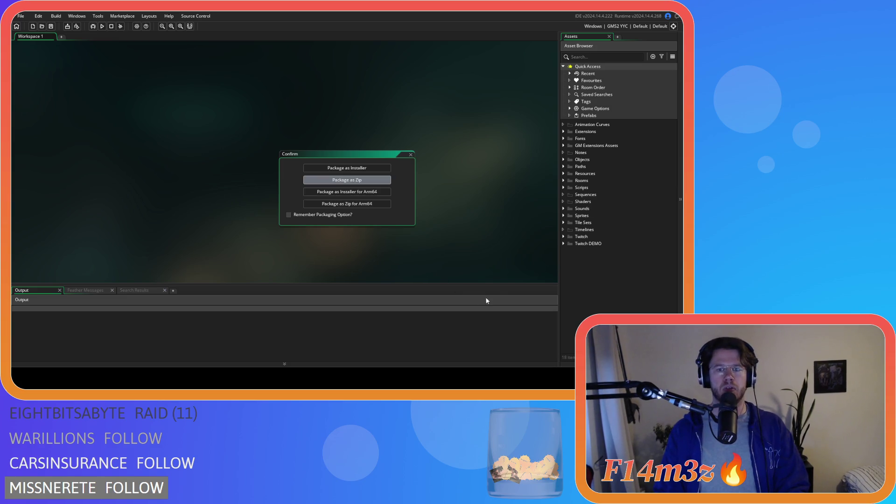
key("Return")
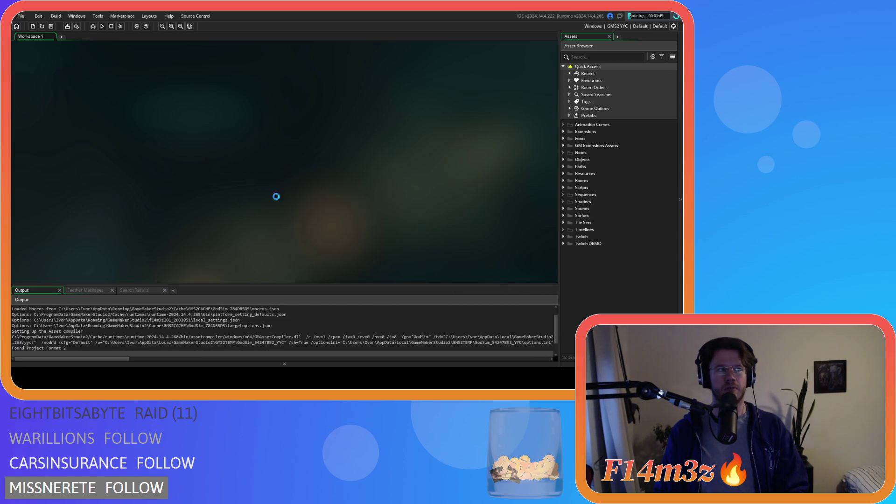
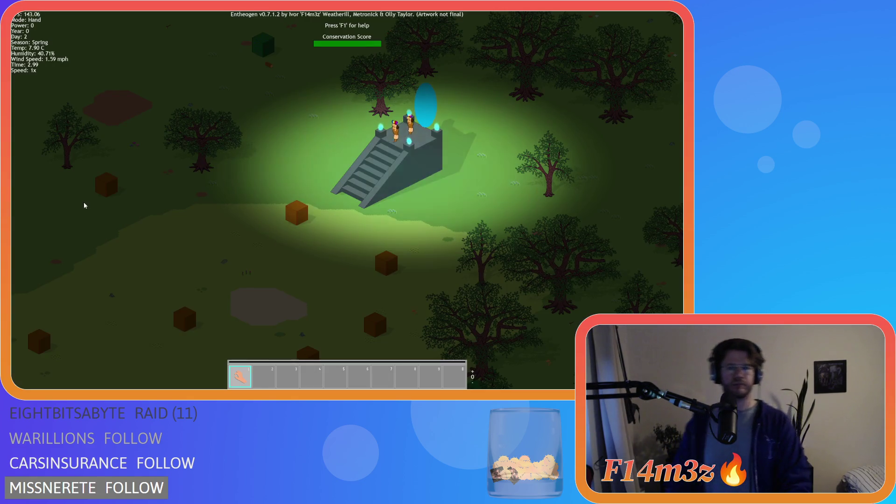
Step: Pan the Entheogen map briefly, then quit the game via Escape and confirm with Y
key("a")
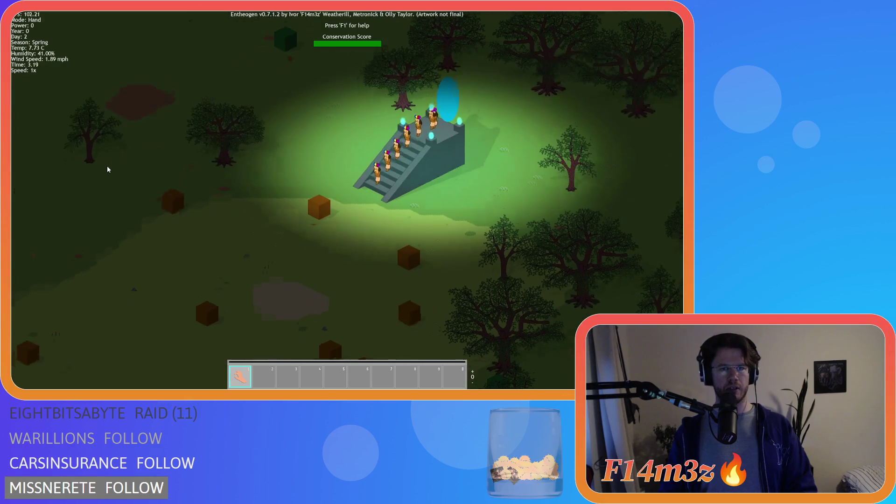
key("Escape")
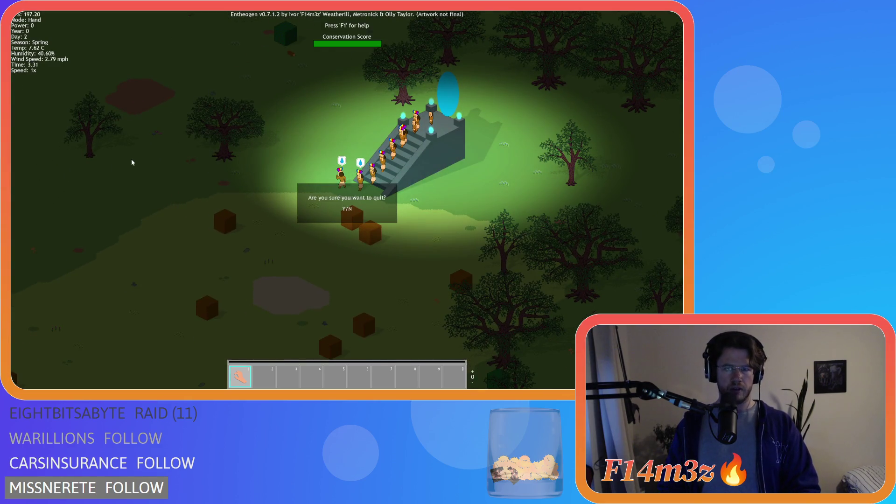
key("y")
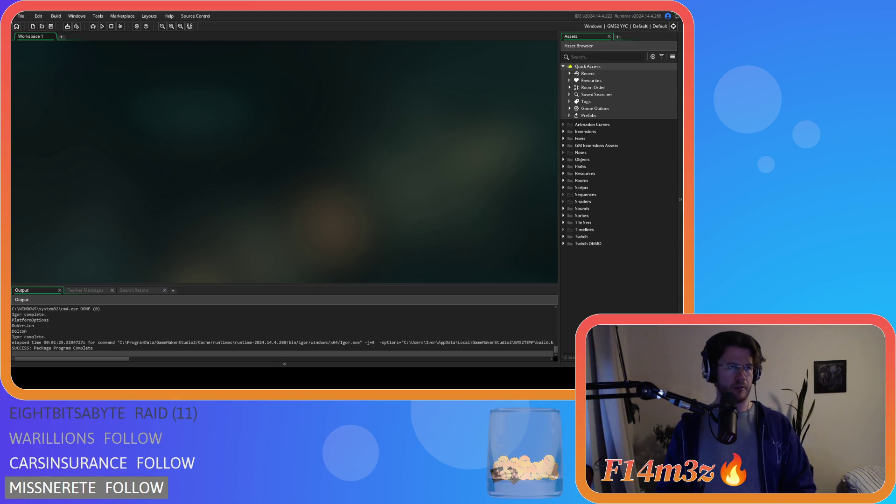